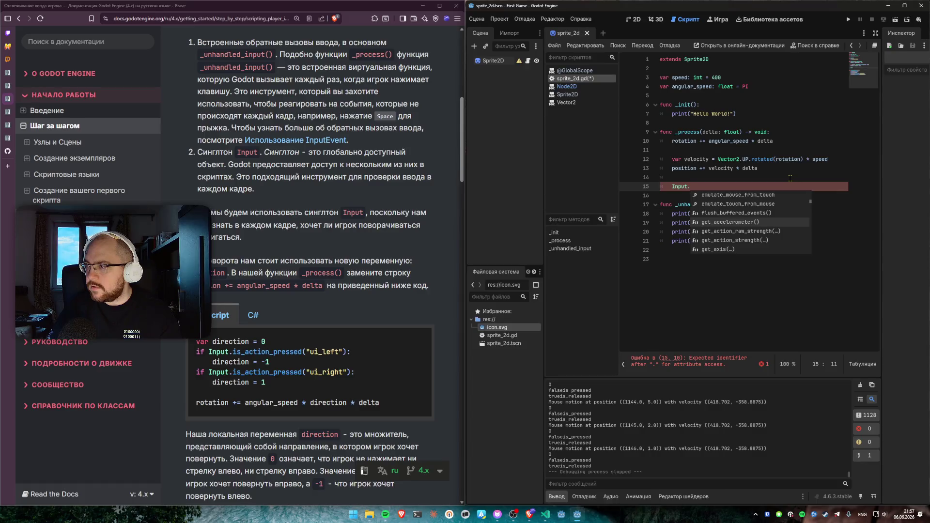
key("Down")
key("Down")
key("Down")
key("Down")
key("Down")
key("Down")
key("Down")
key("Down")
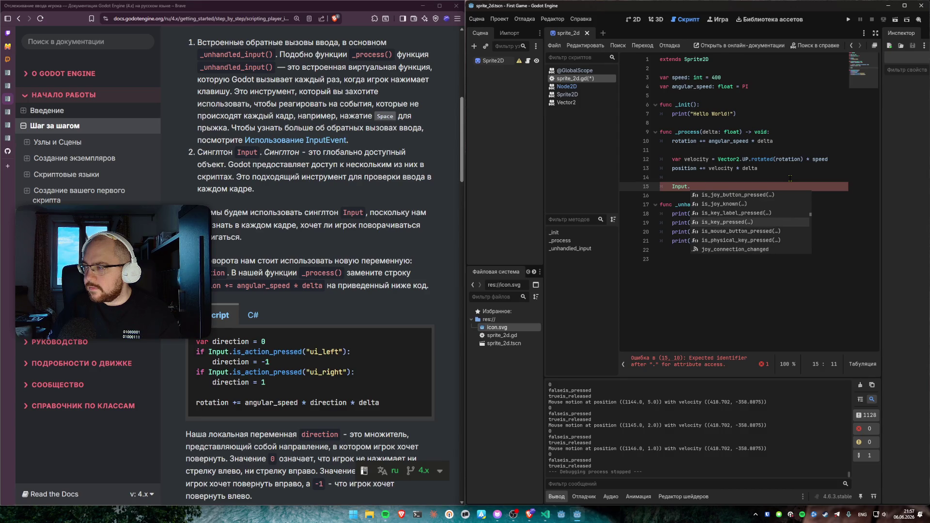
Step: Complete line 15 as Input.is_key_pressed(KEY_BACKSPACE) from autocomplete and save sprite_2d.gd
key("Return")
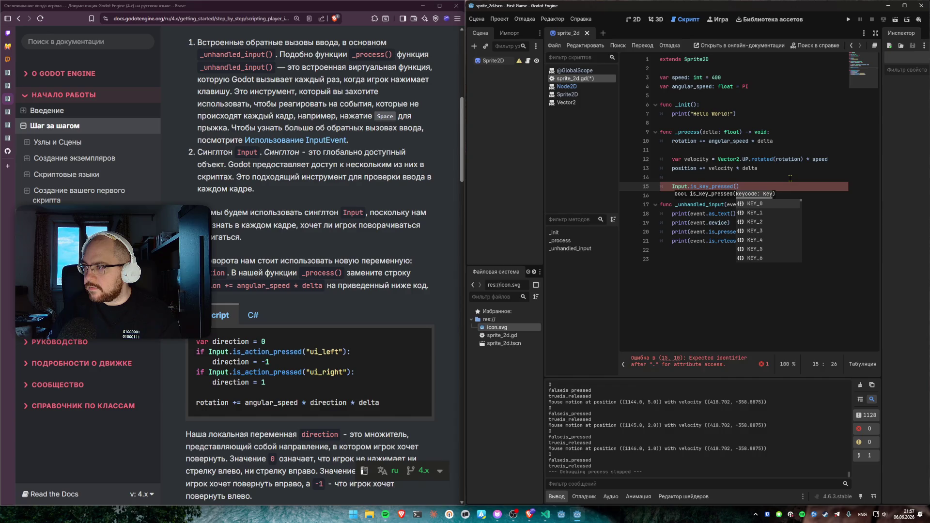
key("Down")
key("Down")
key("Down")
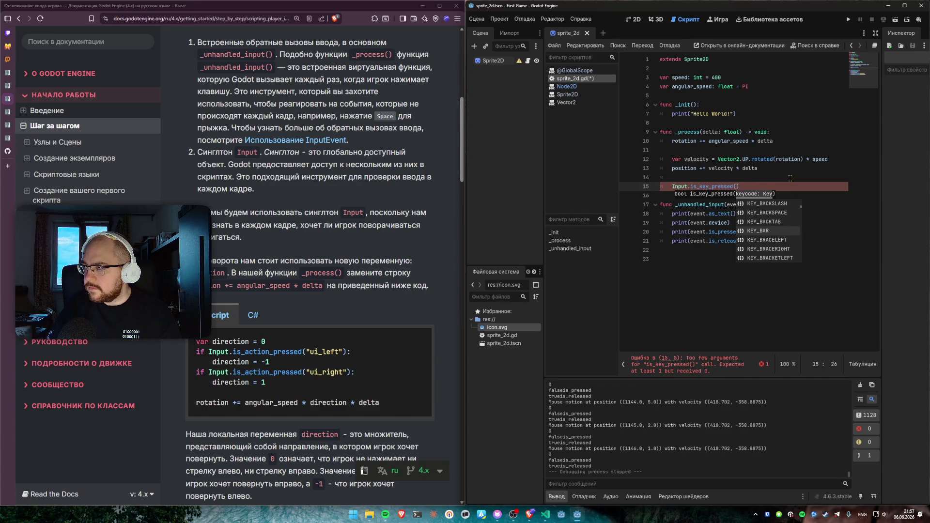
key("Up")
key("Up")
key("Return")
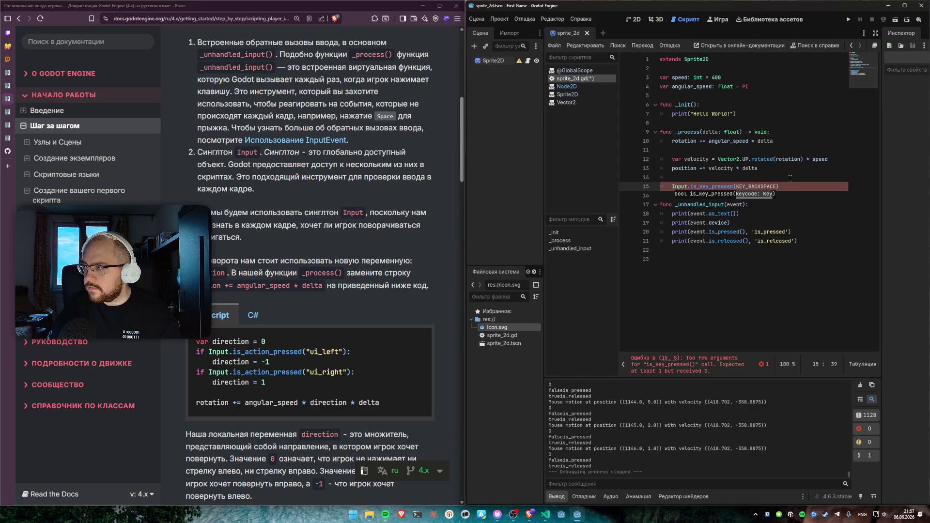
key("ctrl+s")
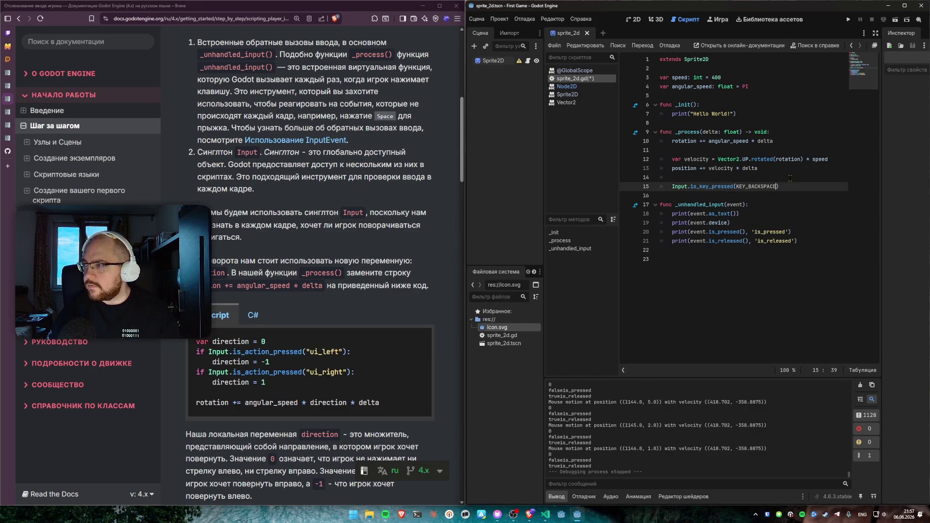
Step: Select the Input.is_key_pressed call on line 15, then the whole _unhandled_input function
left_click(783, 179)
mouse_move(752, 186)
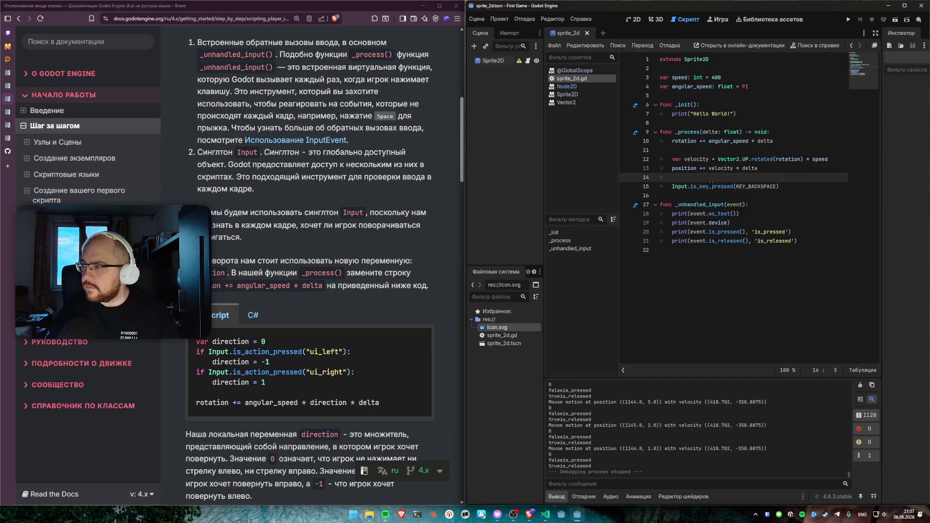
mouse_move(703, 186)
left_click_drag(670, 187, 781, 186)
left_click_drag(755, 267, 742, 196)
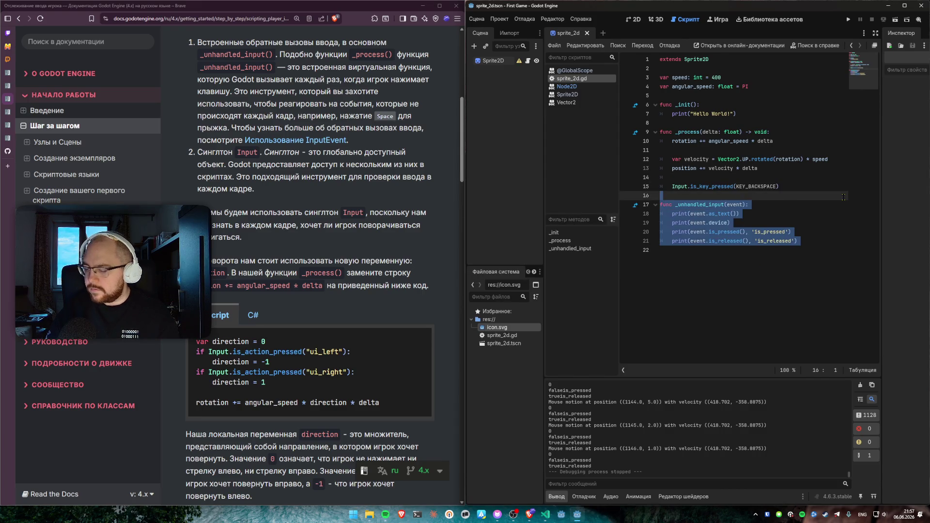
Step: Delete the _unhandled_input function and select the key check on line 15
key("BackSpace")
left_click_drag(671, 187, 772, 192)
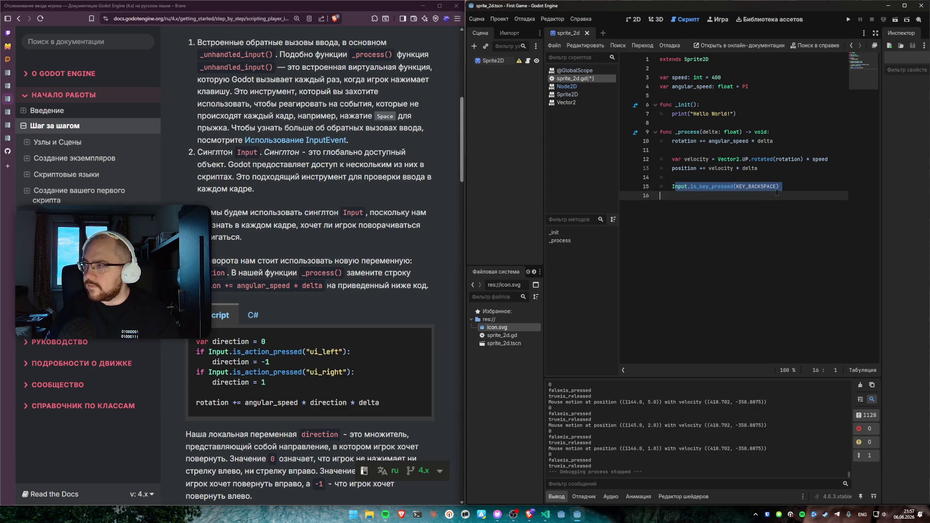
left_click_drag(672, 186, 789, 189)
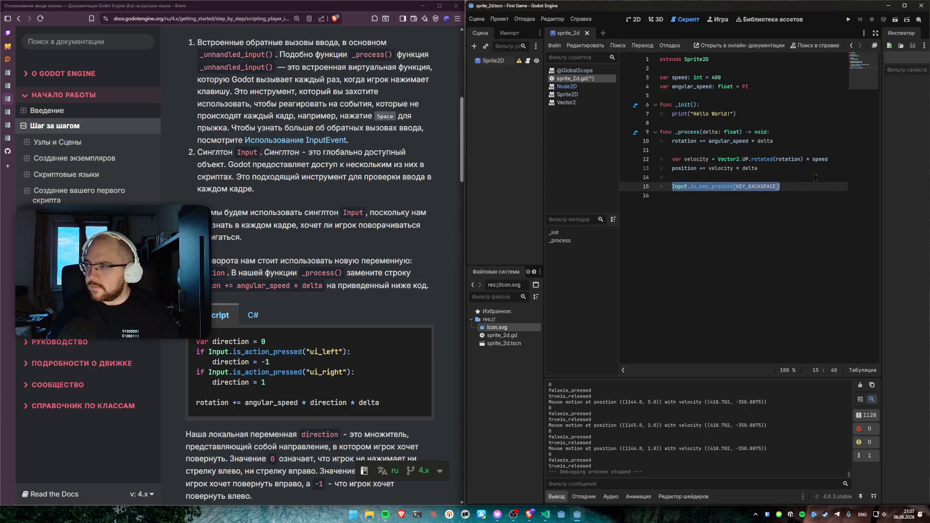
Step: Wrap the key check in print(..., 'key_pressed'), save, and run the current scene
key("ctrl+x")
type("print(")
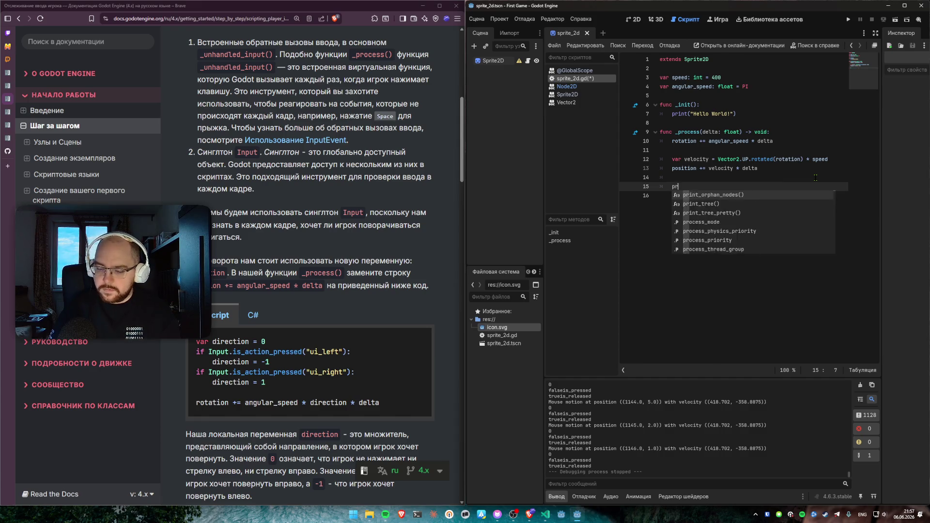
key("ctrl+v")
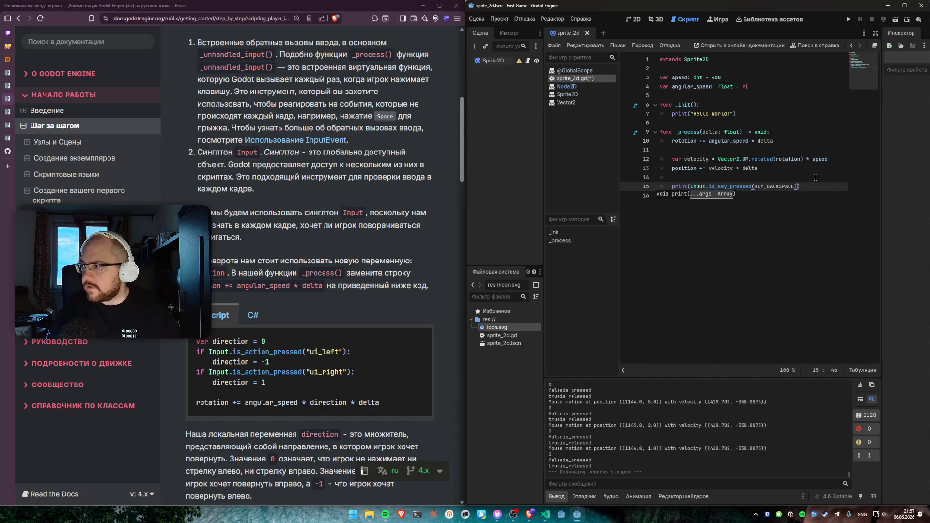
type(", '")
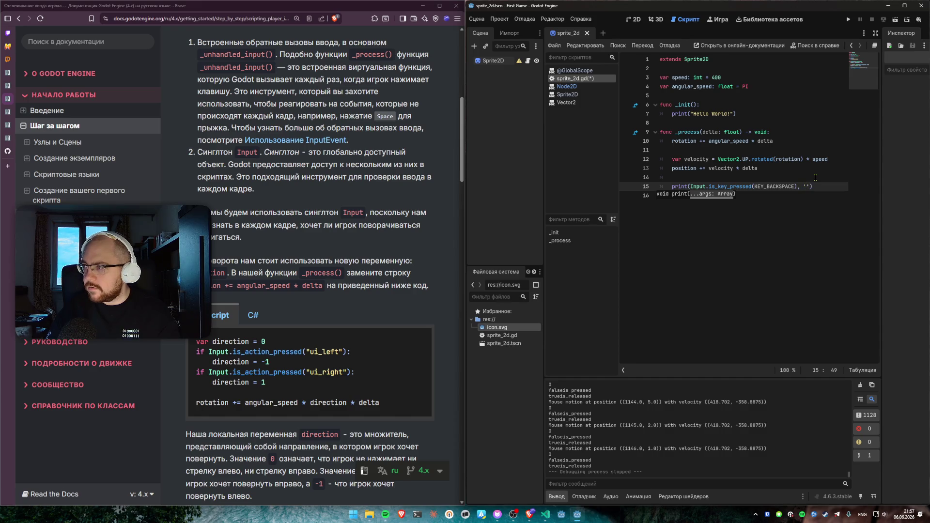
type("key_press")
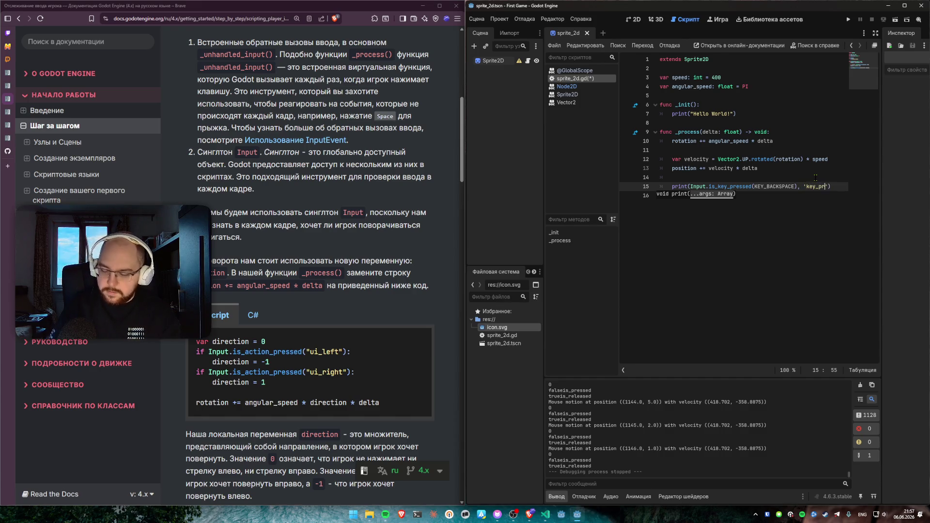
type("ed")
key("ctrl+s")
left_click(823, 150)
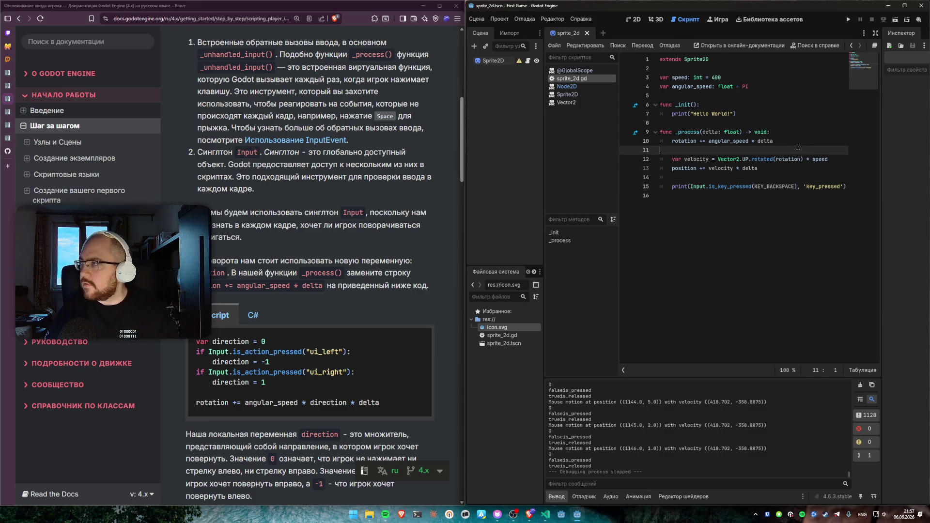
left_click(894, 20)
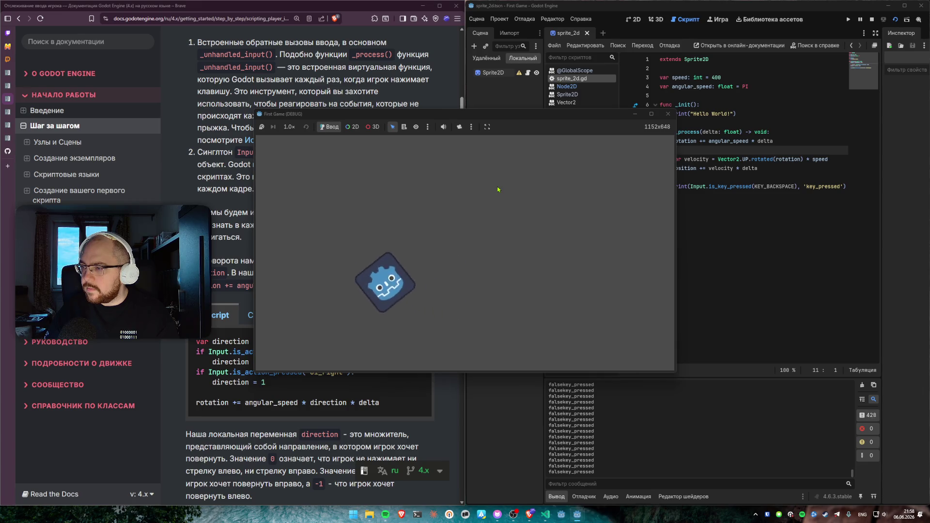
Step: Hold Backspace in the game to confirm it logs truekey_pressed, then close the game window
left_click_drag(465, 114, 345, 100)
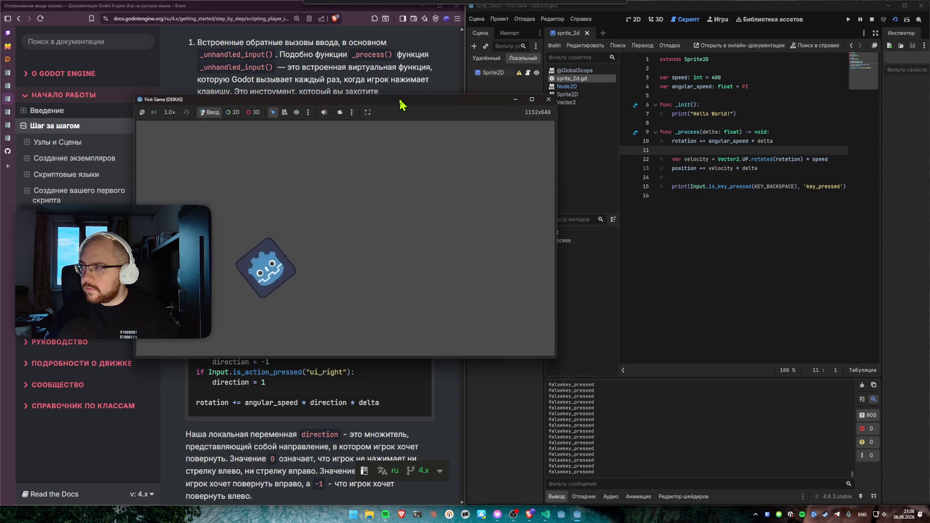
key("BackSpace")
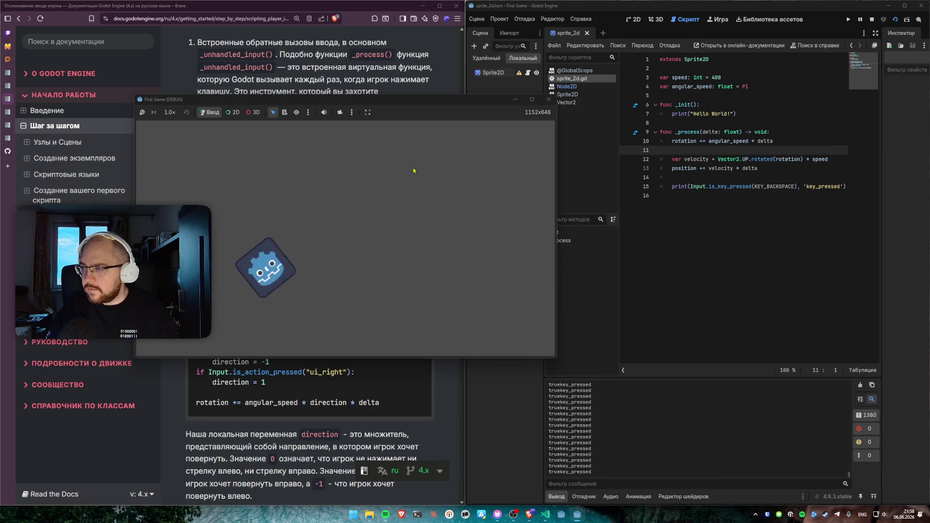
left_click(549, 100)
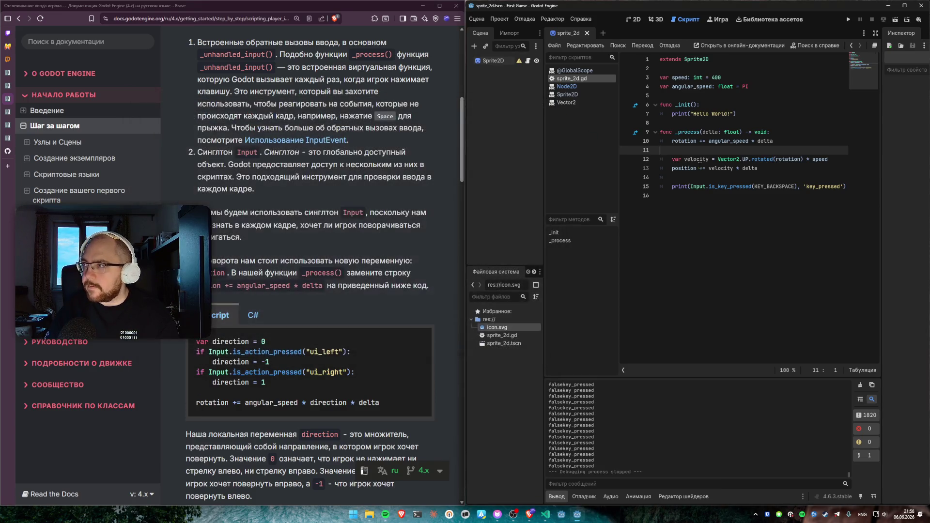
left_click(763, 187)
Step: Comment out line 15's key_pressed print and read the docs about replacing the line
key("ctrl+k")
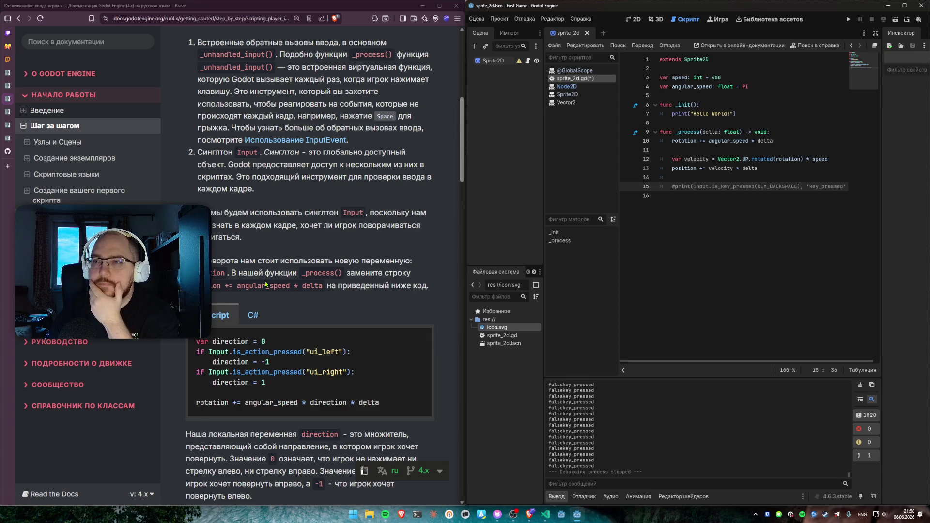
scroll(251, 242, "down", 2)
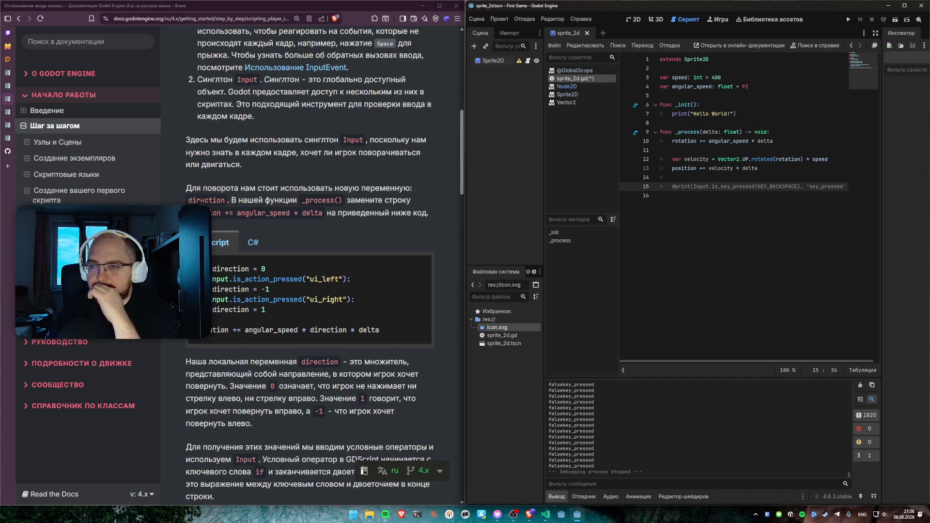
left_click_drag(229, 201, 289, 200)
left_click(288, 200)
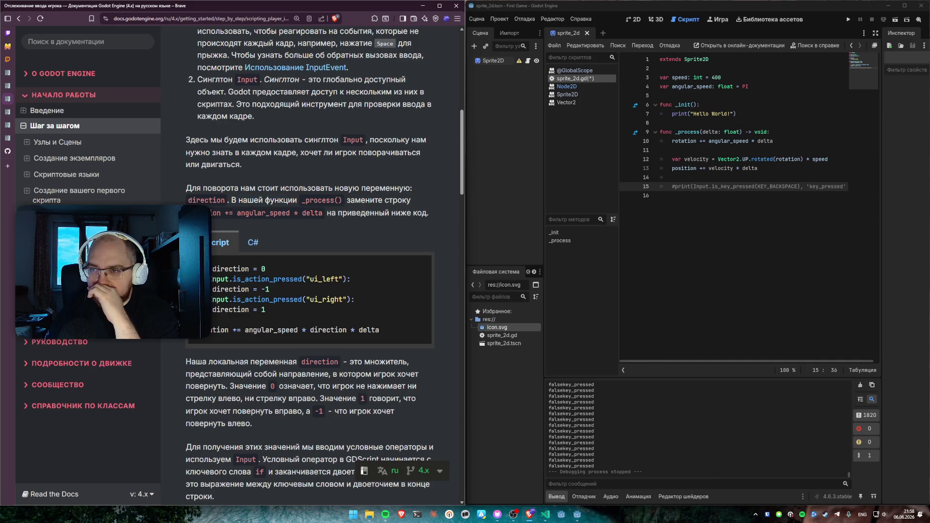
Step: Read the docs' rotation code and select the rotation line 10 for replacement
left_click_drag(208, 213, 404, 213)
left_click(364, 230)
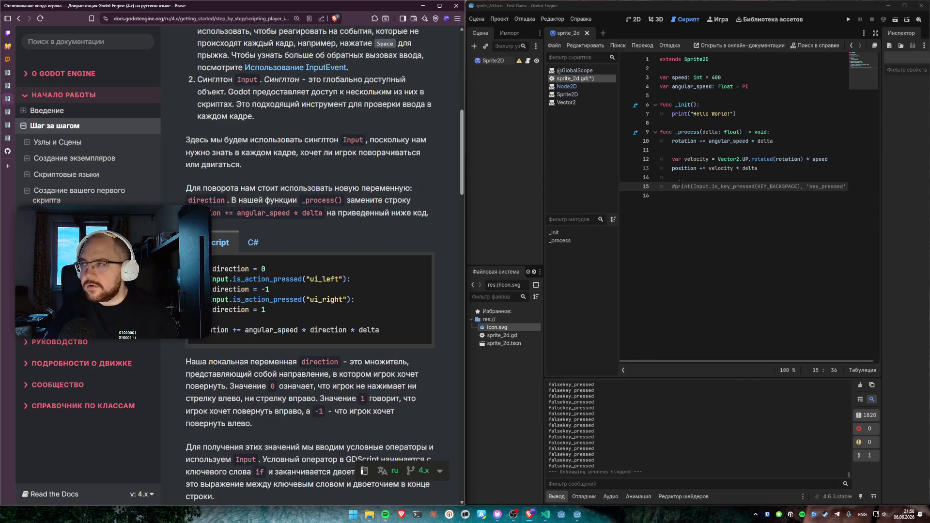
left_click(678, 141)
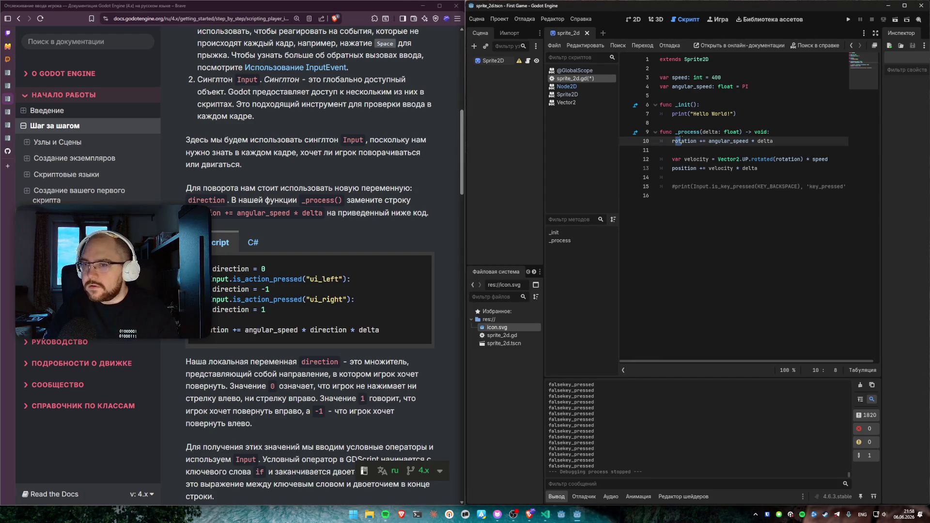
left_click_drag(672, 141, 777, 140)
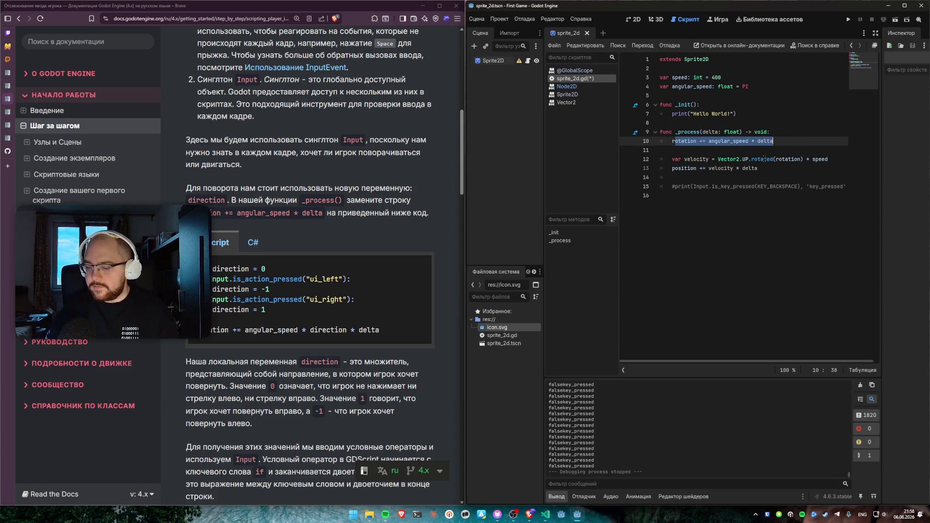
Step: Write var direction = 0 and if Input.is_action_pressed("ui_left"): in _process, then save
type("var direction = 0")
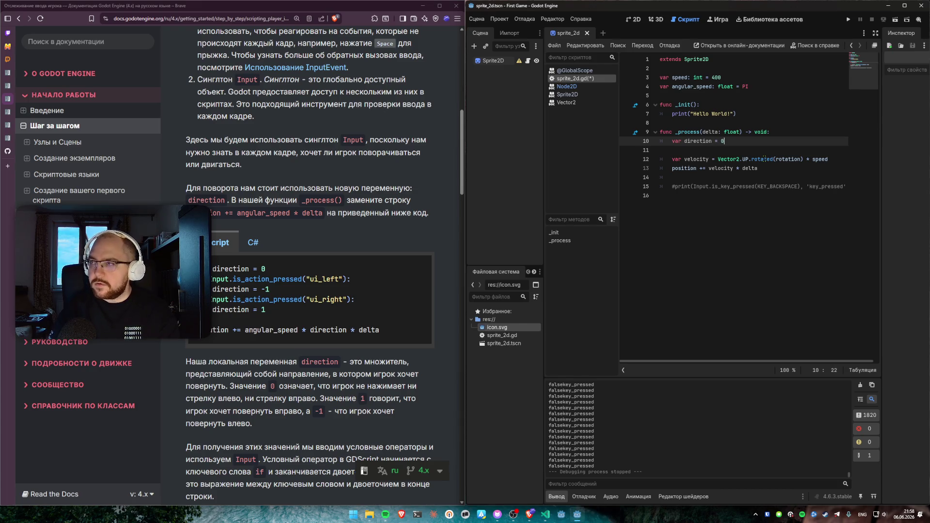
key("Return")
type("nput.is_action")
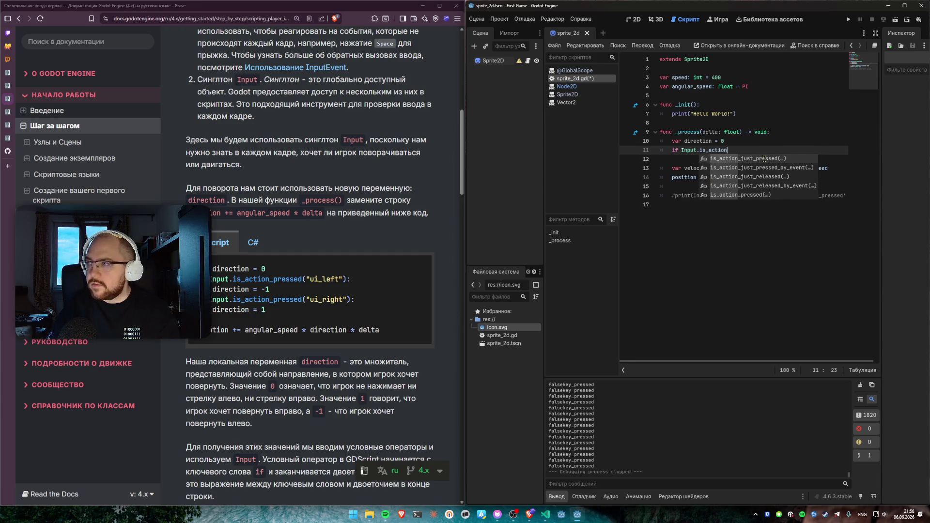
type("_pr")
key("Return")
type("\"")
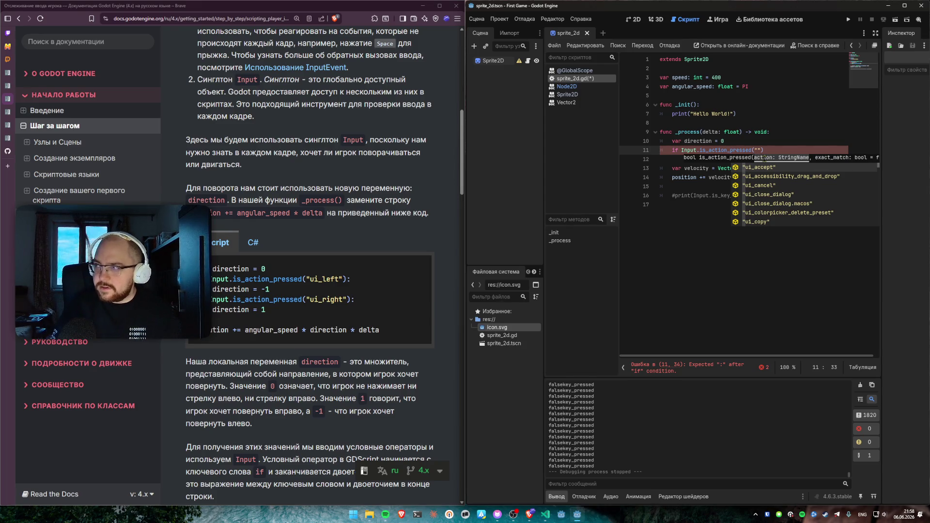
type("ui_left")
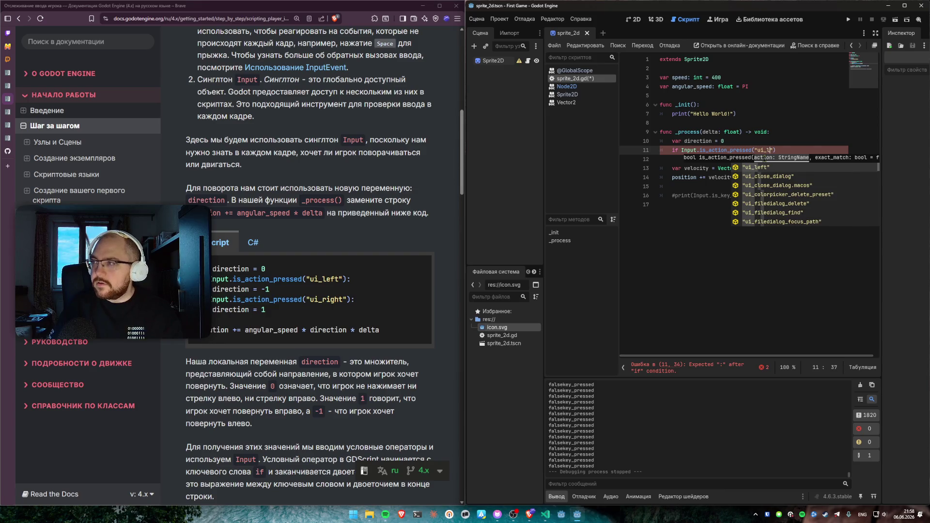
key("Return")
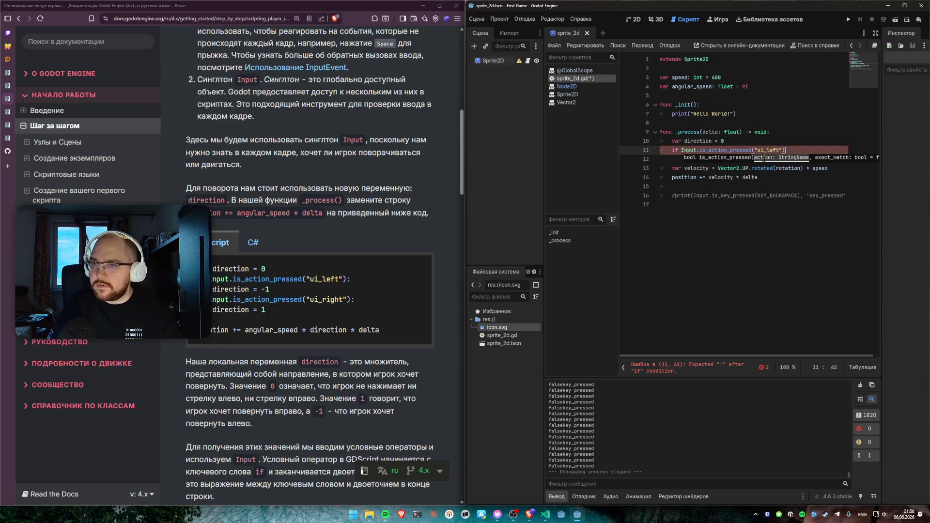
key("Return")
key("BackSpace")
type(":")
key("Return")
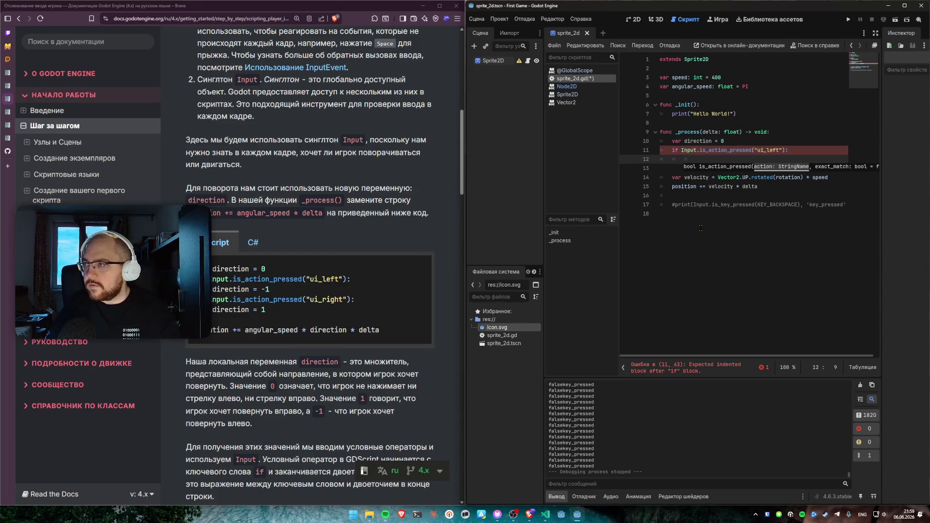
key("ctrl+s")
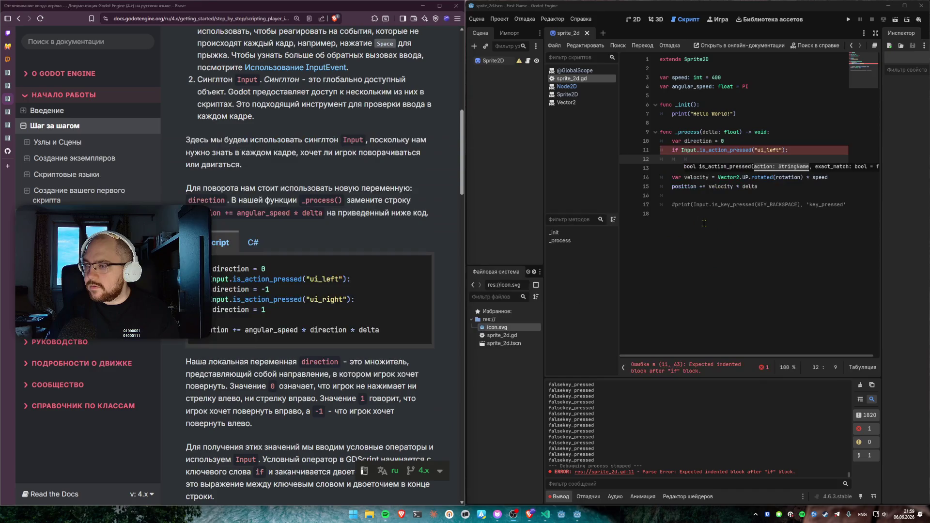
Step: In VS Code, add the ui_left direction -= 1 and ui_right direction += 1 branches
mouse_move(545, 514)
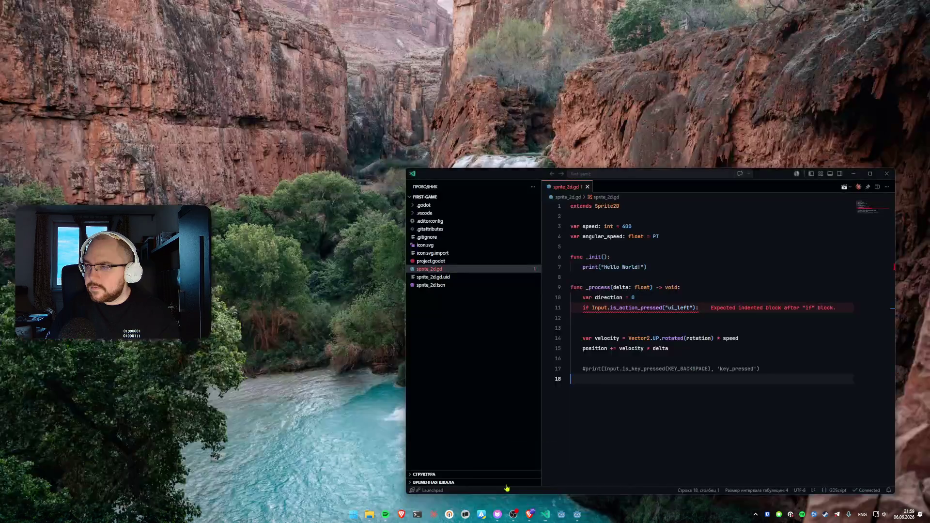
left_click(510, 477)
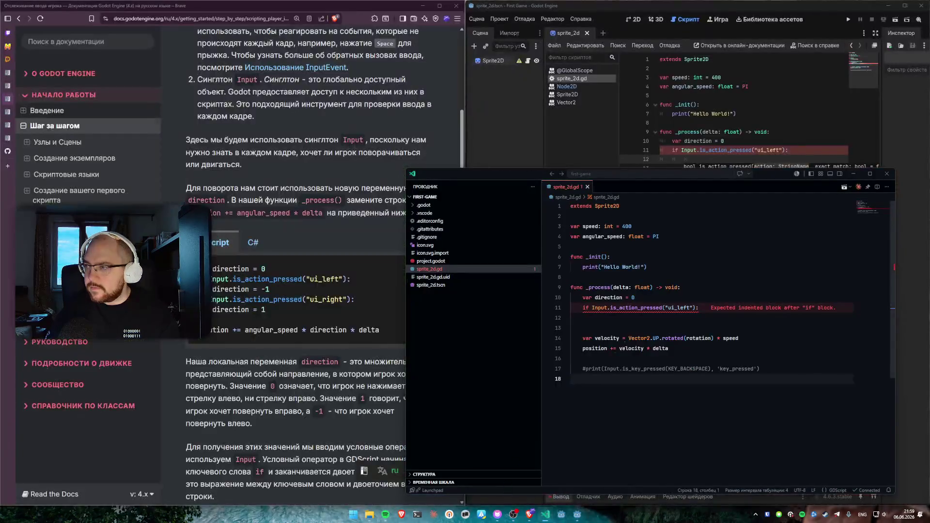
key("BackSpace")
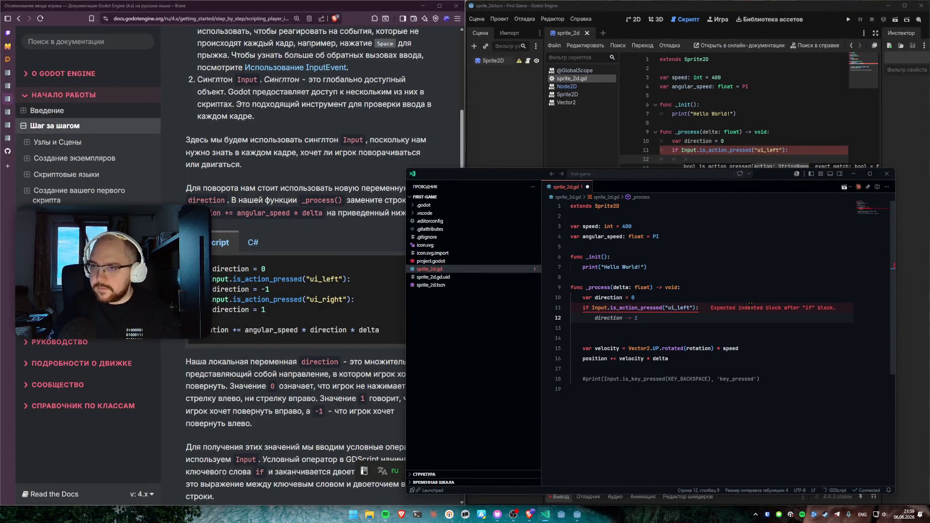
key("Tab")
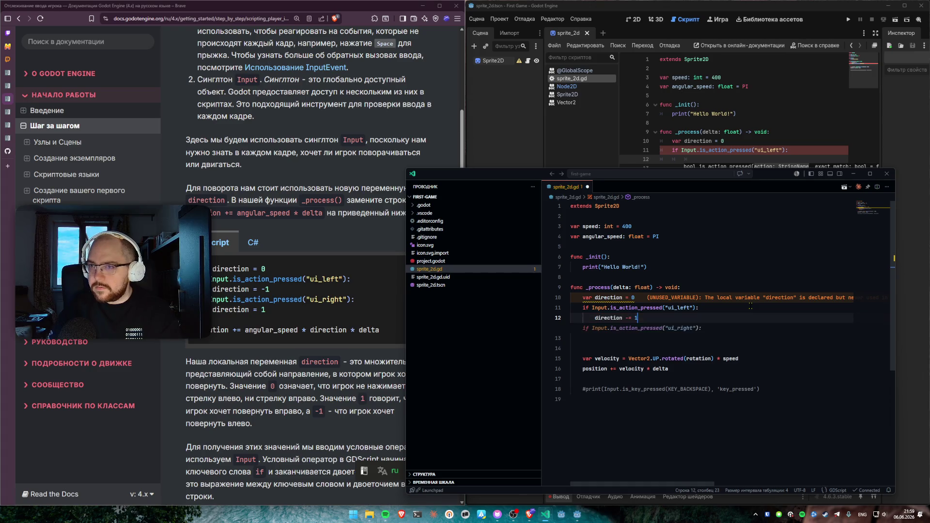
key("Tab")
key("Tab")
key("Return")
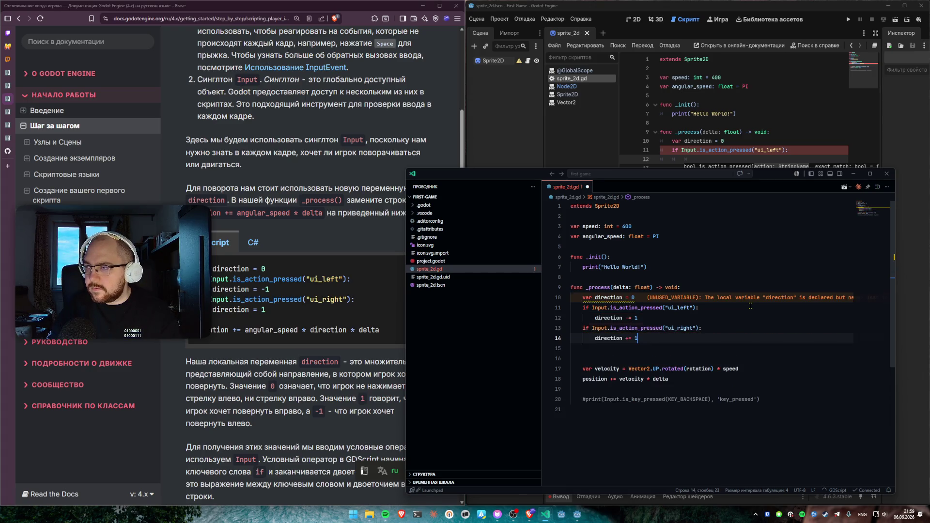
key("BackSpace")
key("BackSpace")
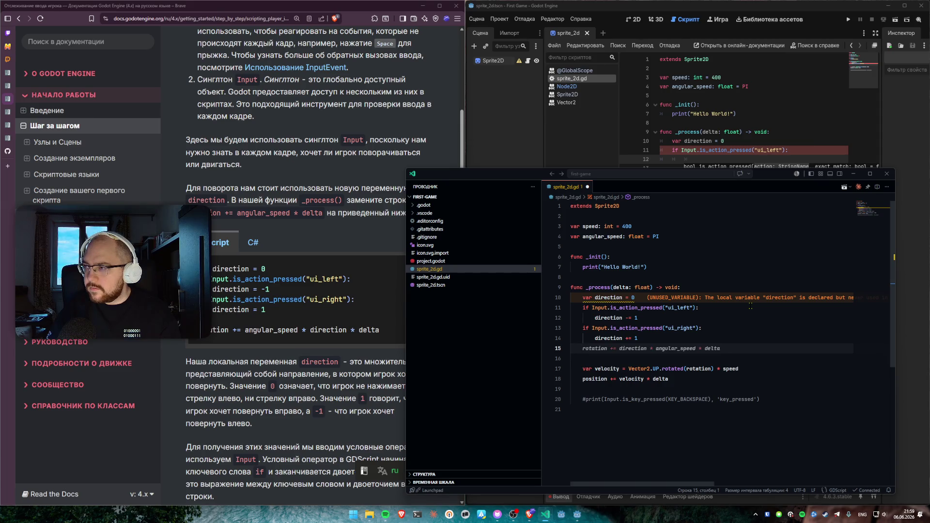
key("BackSpace")
key("Up")
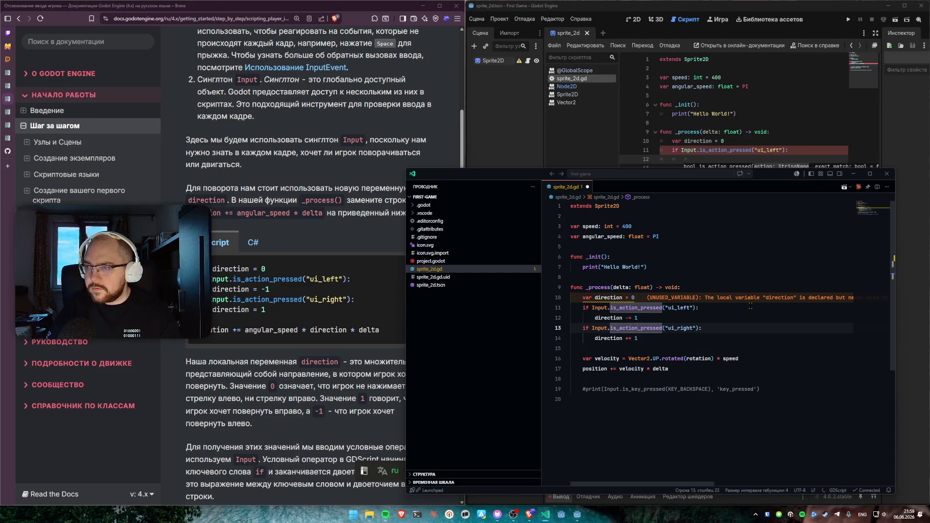
Step: Add rotation += angular_speed * direction * delta below the branches and save
key("Down")
key("Down")
key("Return")
key("Return")
key("Up")
type("rotation += ang")
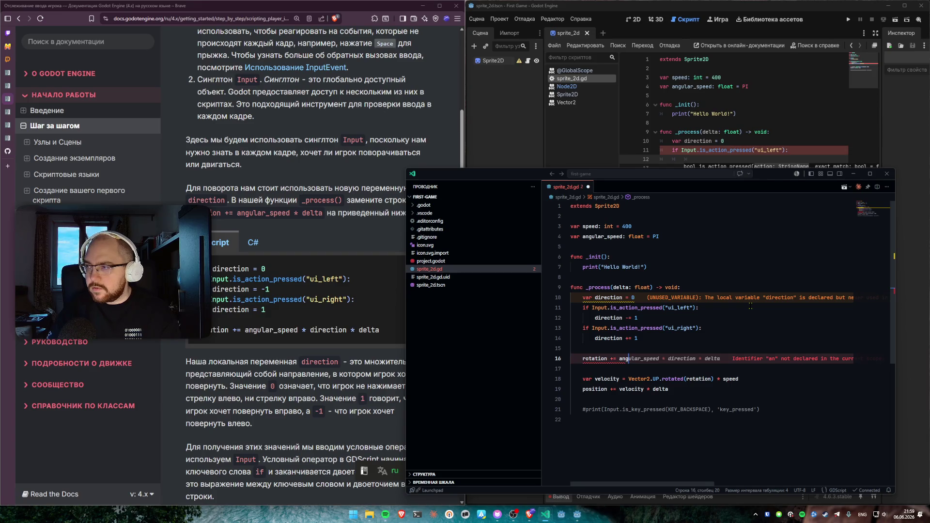
key("Tab")
key("ctrl+s")
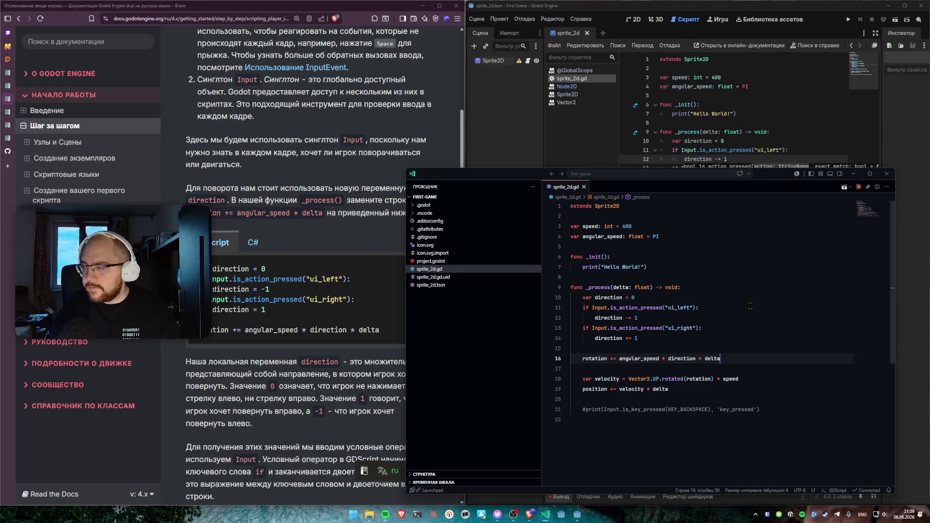
Step: Review the ui_left/ui_right checks, then return to Godot and run the current scene
left_click_drag(581, 309, 626, 345)
left_click(626, 346)
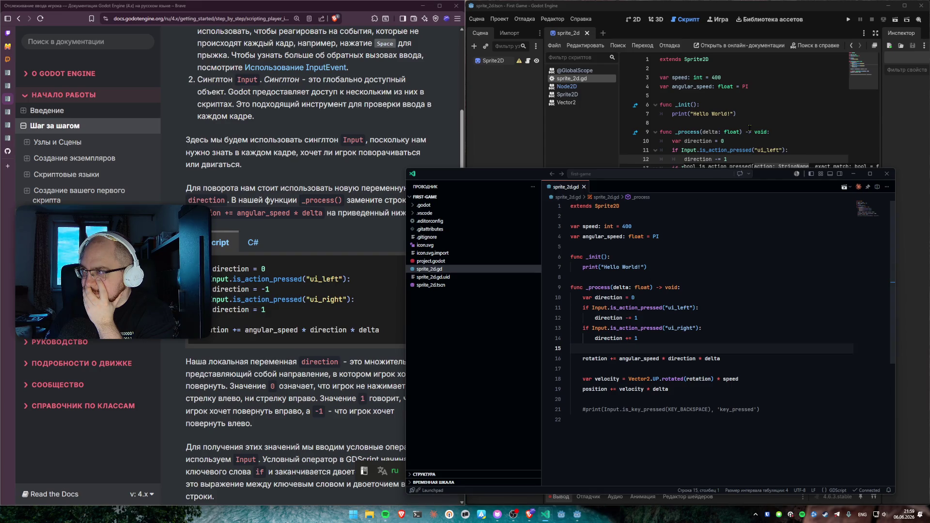
left_click(749, 127)
left_click(895, 20)
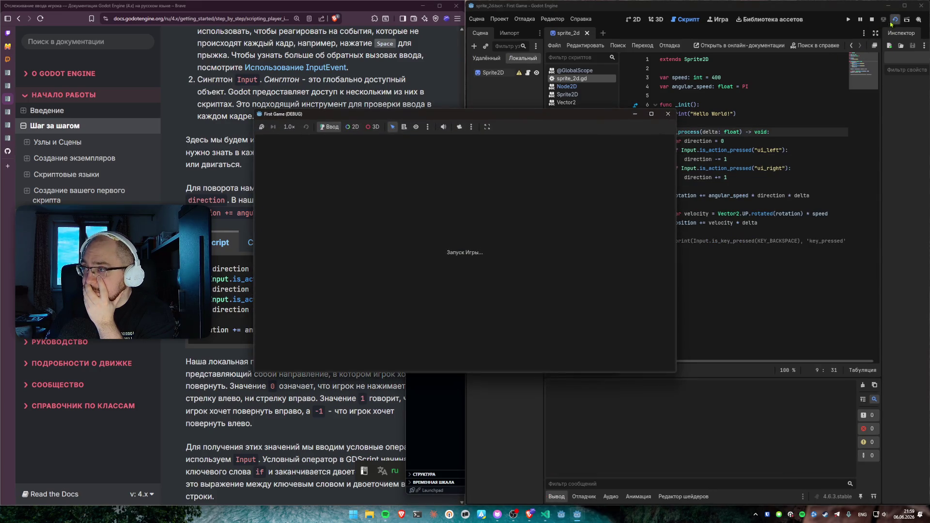
Step: Close the game window, return to VS Code, and launch the game under the debugger
left_click(668, 113)
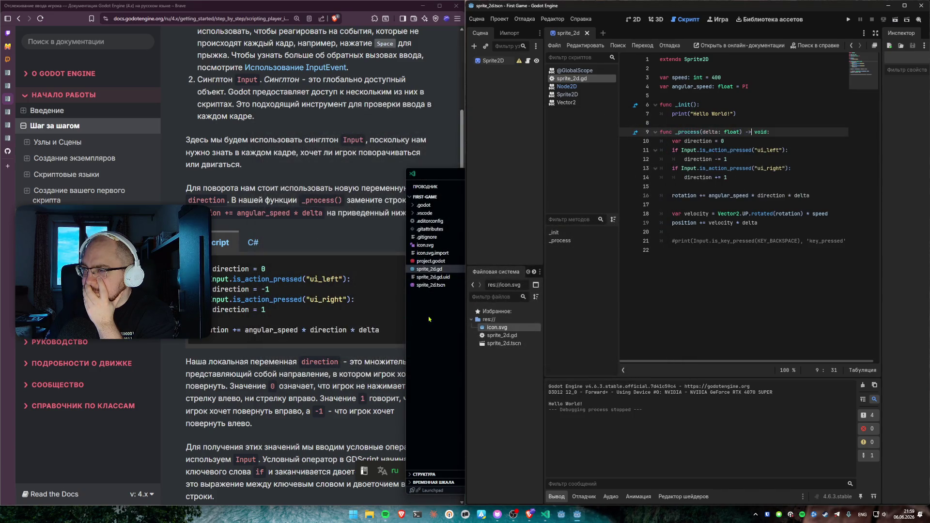
left_click(426, 320)
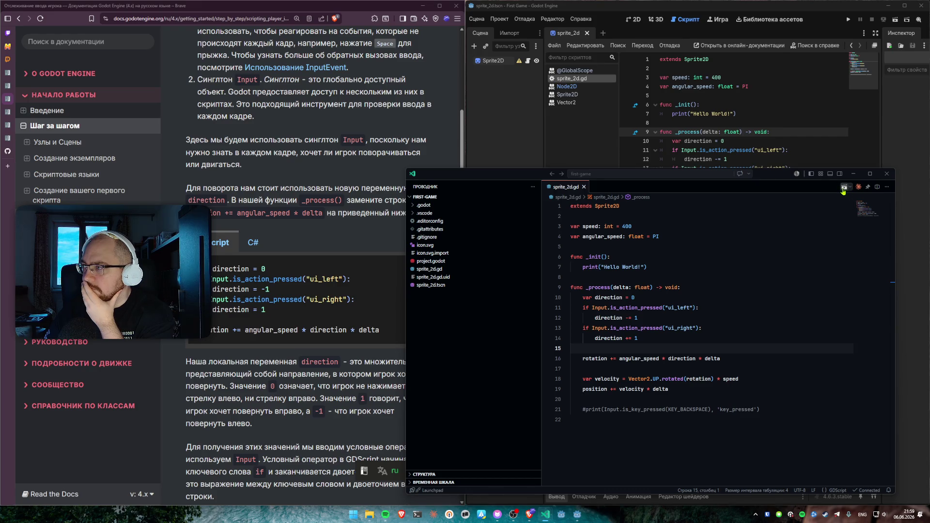
left_click(844, 188)
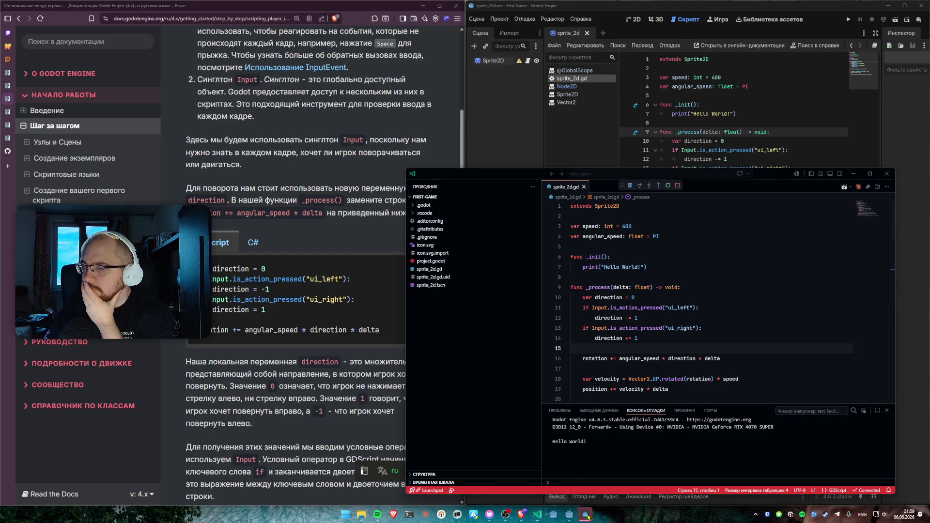
Step: Relaunch the game with debugging twice, closing the game window after each run
left_click(666, 130)
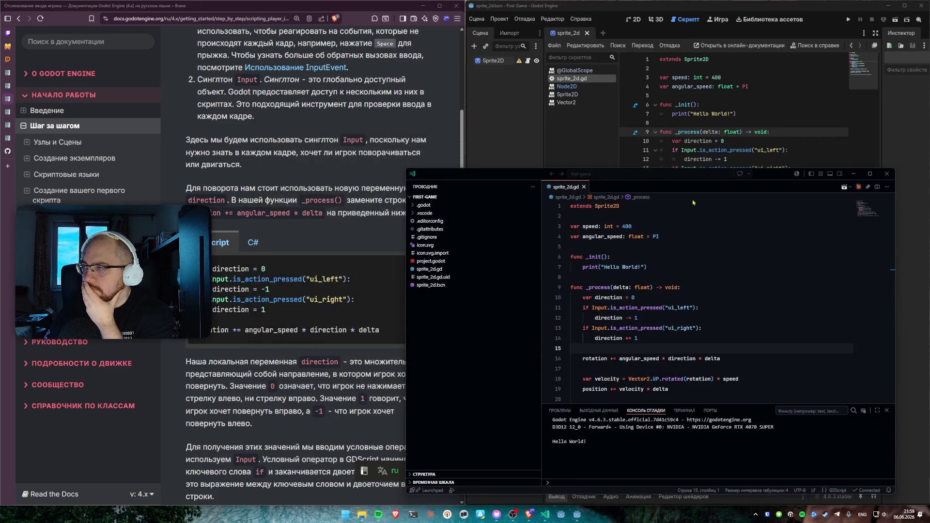
left_click(844, 187)
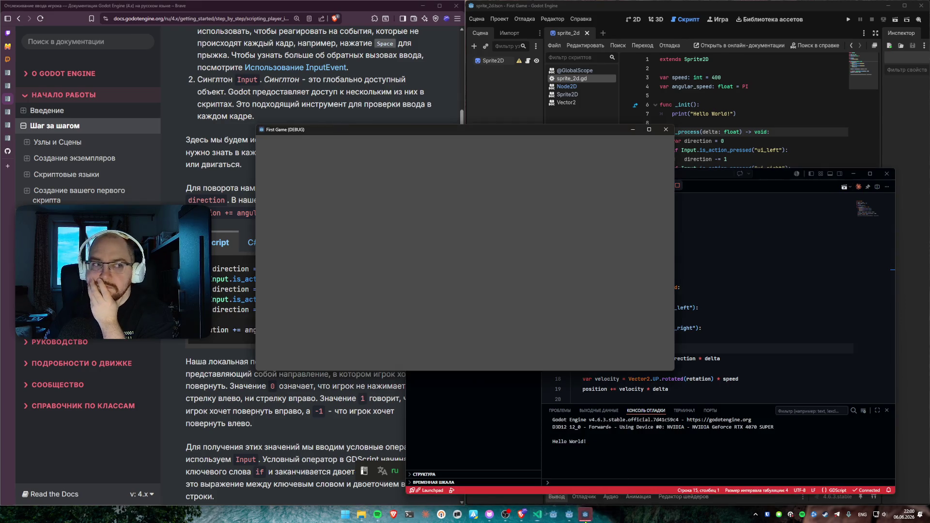
left_click(665, 129)
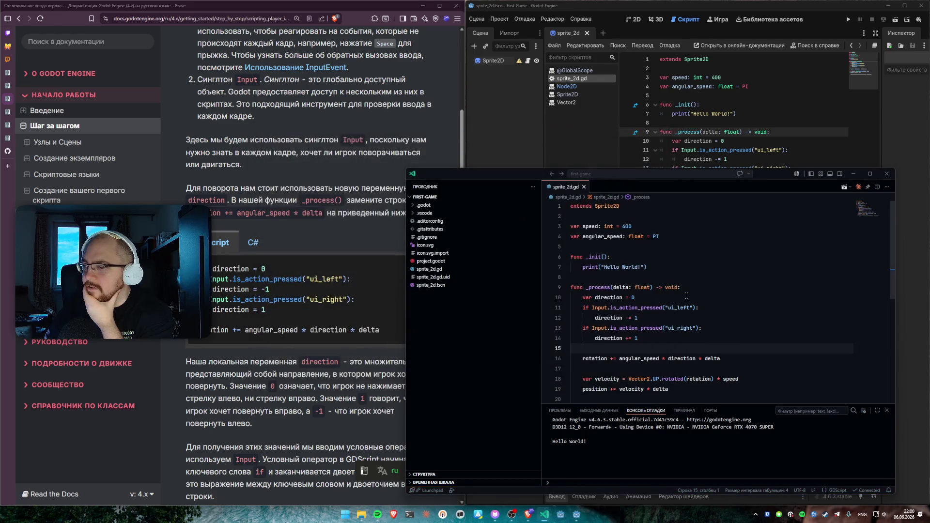
left_click(843, 189)
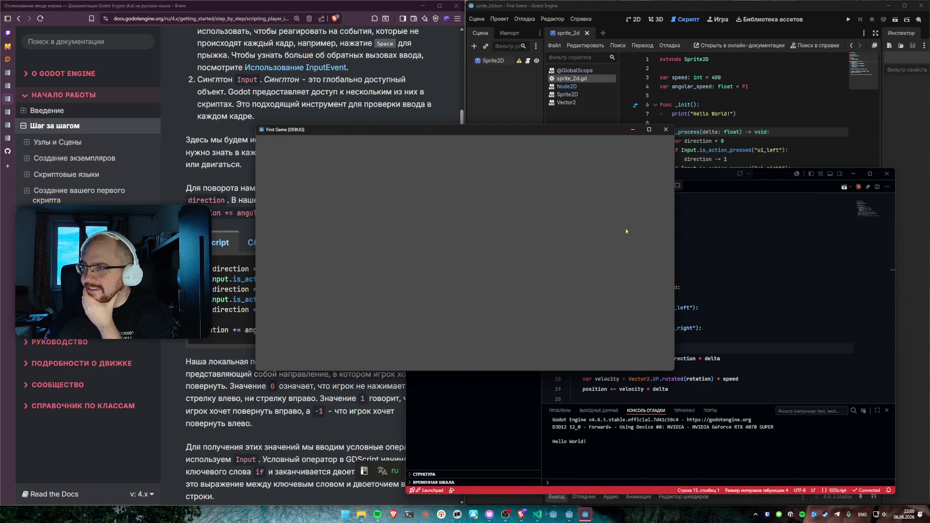
left_click(665, 130)
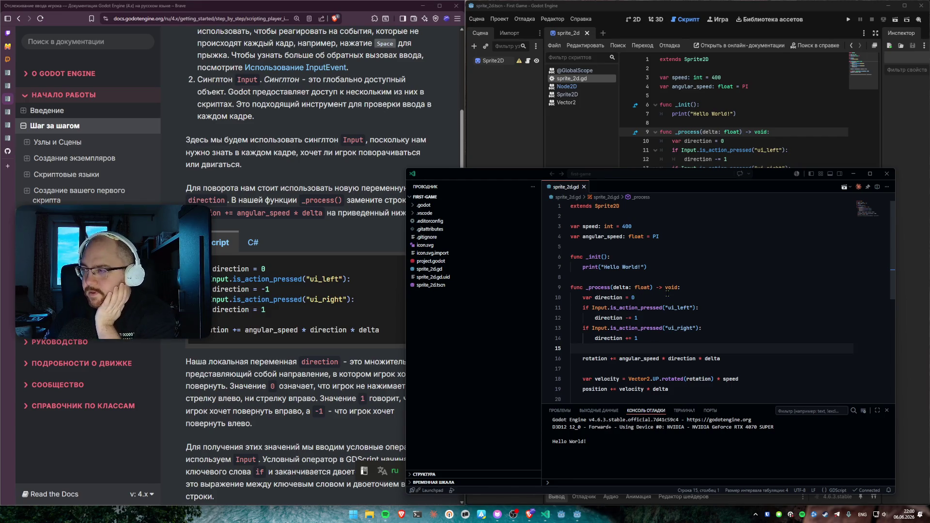
scroll(668, 293, "down", 2)
left_click(608, 344)
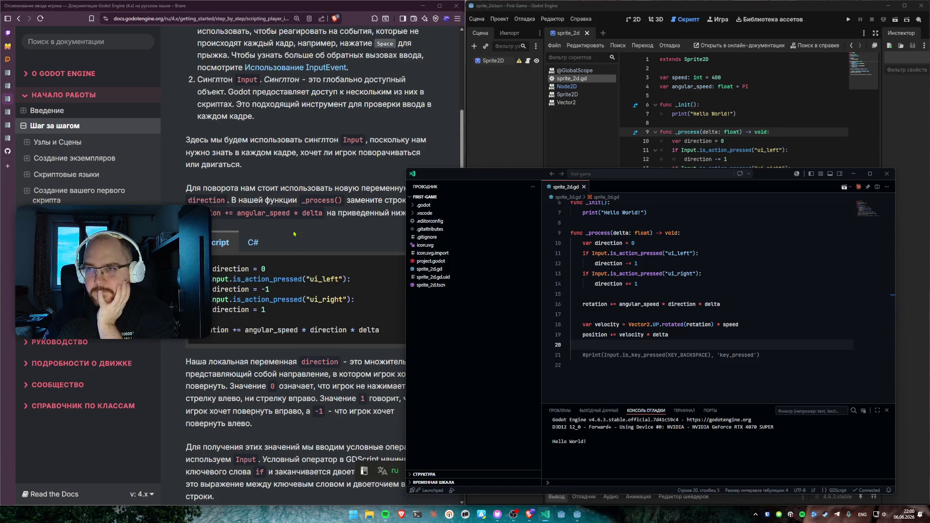
scroll(247, 204, "down", 1)
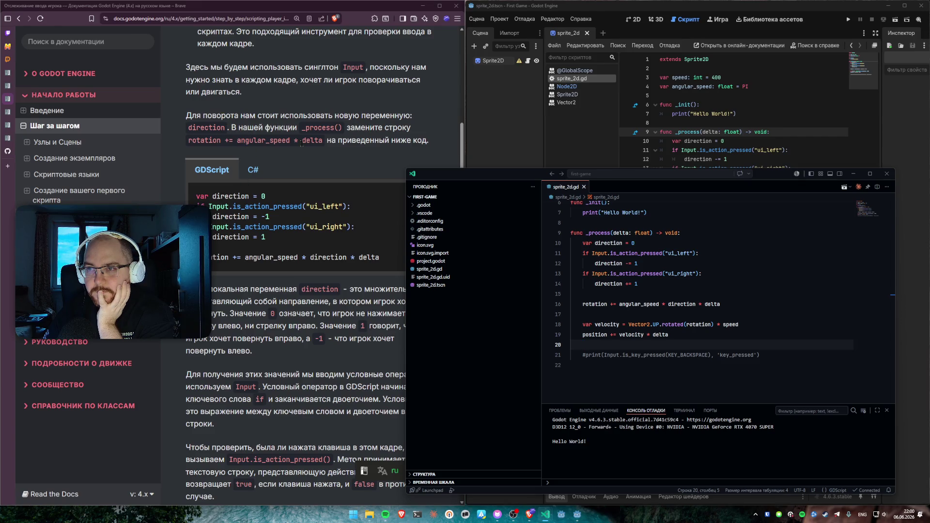
scroll(296, 142, "down", 3)
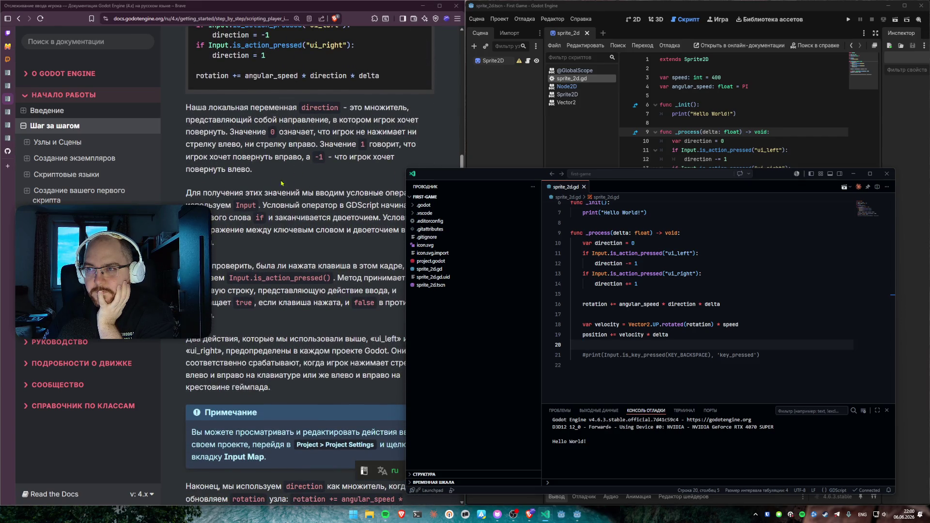
mouse_move(273, 170)
left_mouse_down()
mouse_move(268, 144)
mouse_move(231, 132)
mouse_move(260, 173)
left_mouse_up()
left_click(228, 132)
left_click(259, 173)
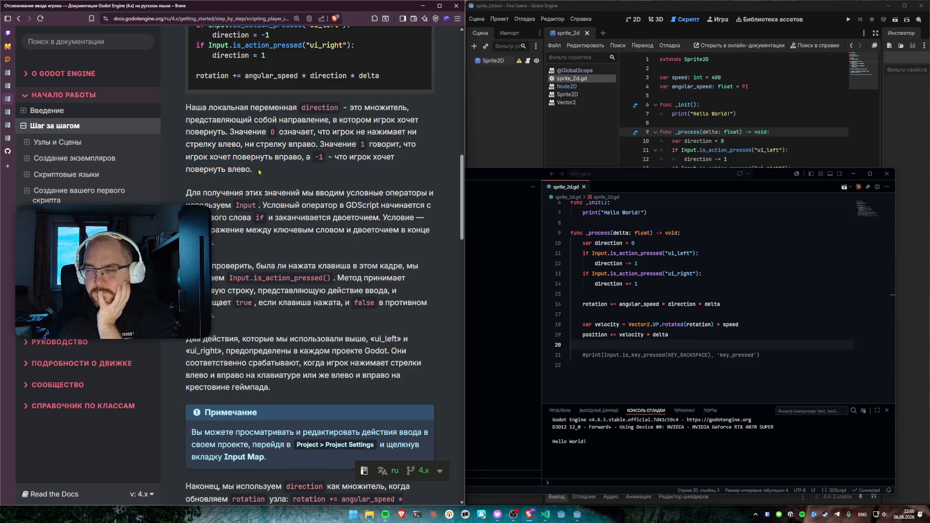
scroll(246, 182, "down", 1)
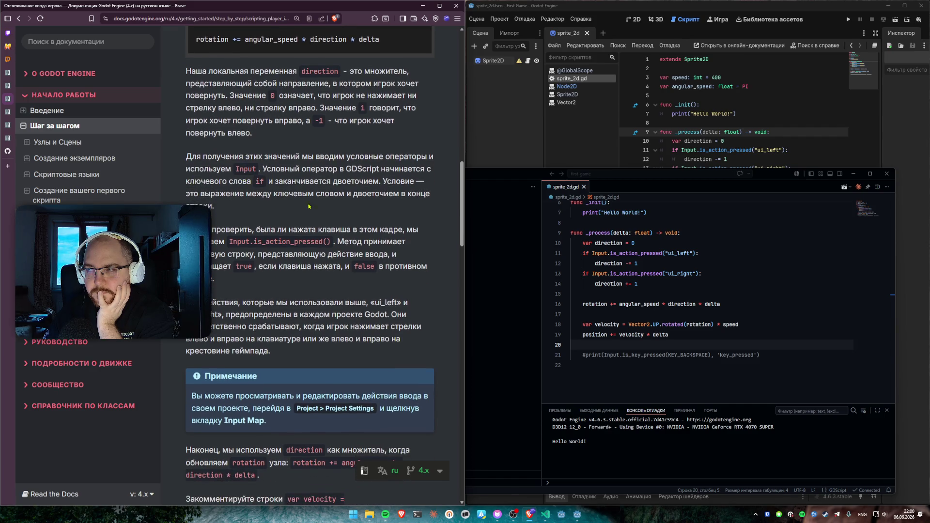
left_click(644, 283)
left_click(644, 263)
left_click(645, 285)
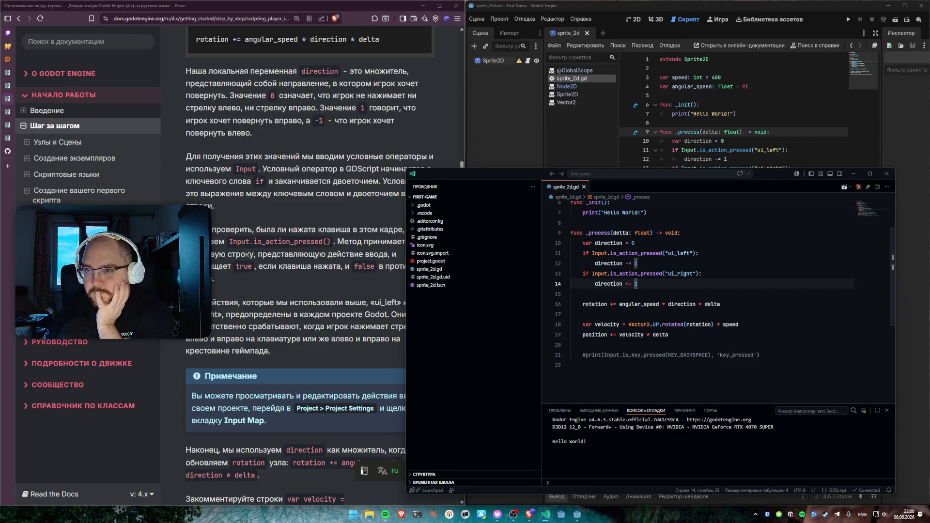
mouse_move(211, 229)
left_mouse_down()
mouse_move(427, 235)
mouse_move(419, 245)
mouse_move(214, 248)
mouse_move(331, 245)
left_mouse_up()
left_click(339, 243)
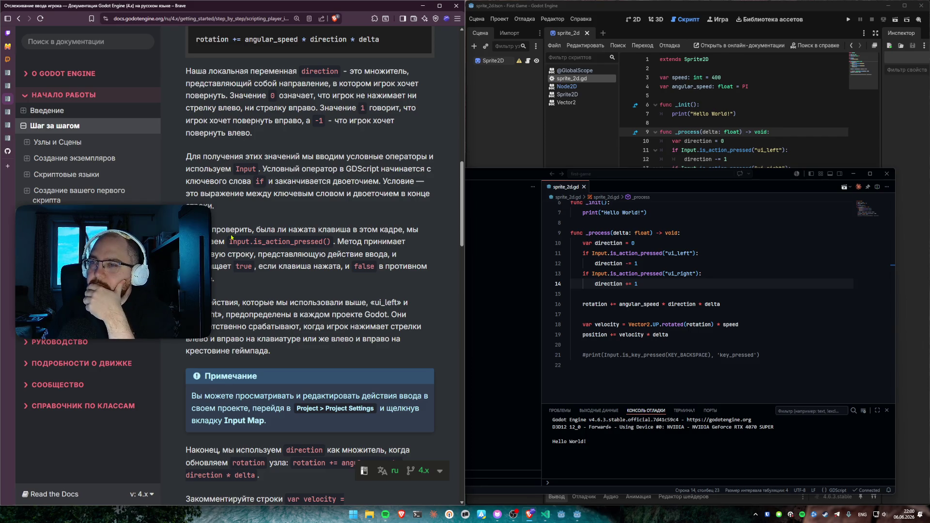
scroll(233, 226, "down", 3)
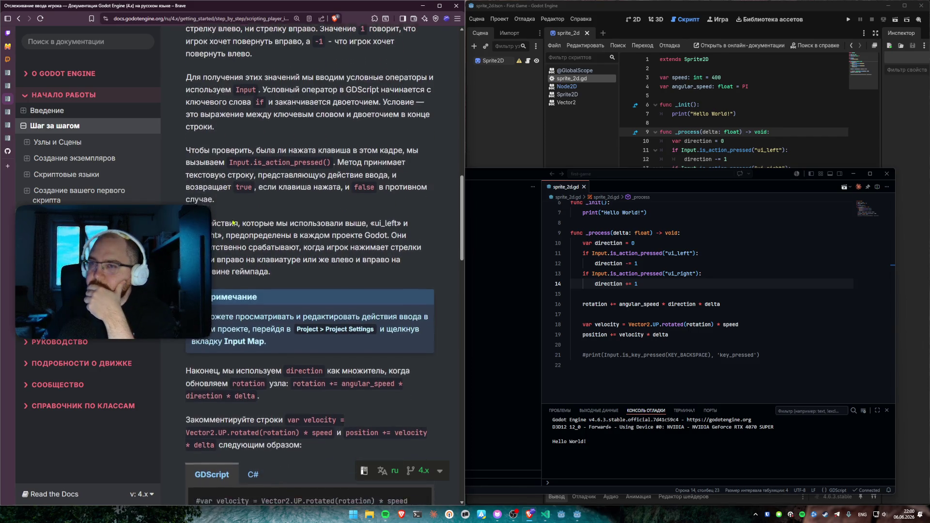
mouse_move(241, 157)
left_mouse_down()
mouse_move(287, 158)
mouse_move(234, 173)
left_mouse_up()
left_click(234, 173)
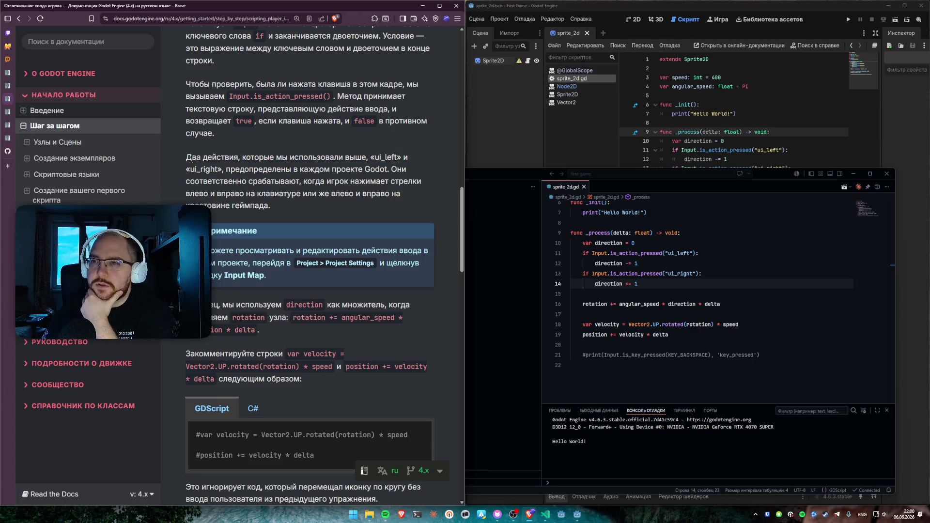
left_click_drag(186, 156, 367, 155)
left_click(367, 154)
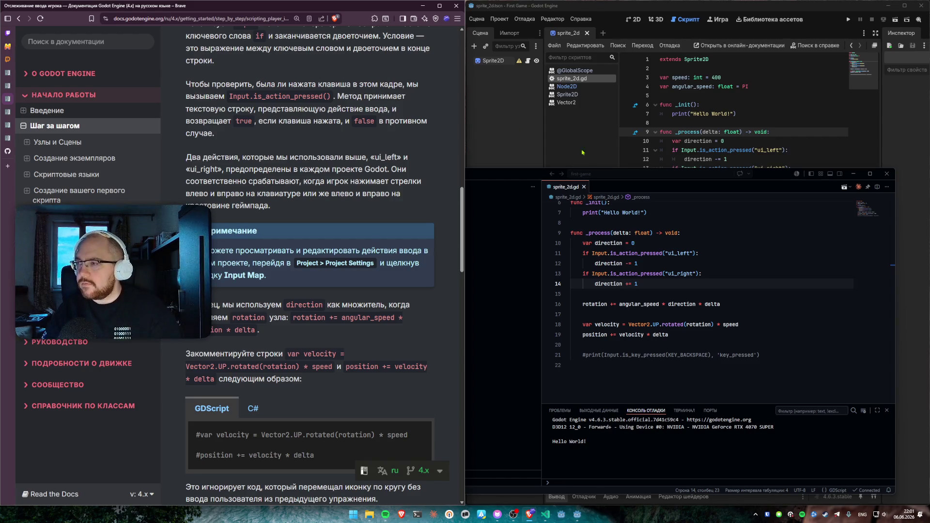
Step: Run the game with F5 and steer the moving icon with the Right and Left arrows
key("F5")
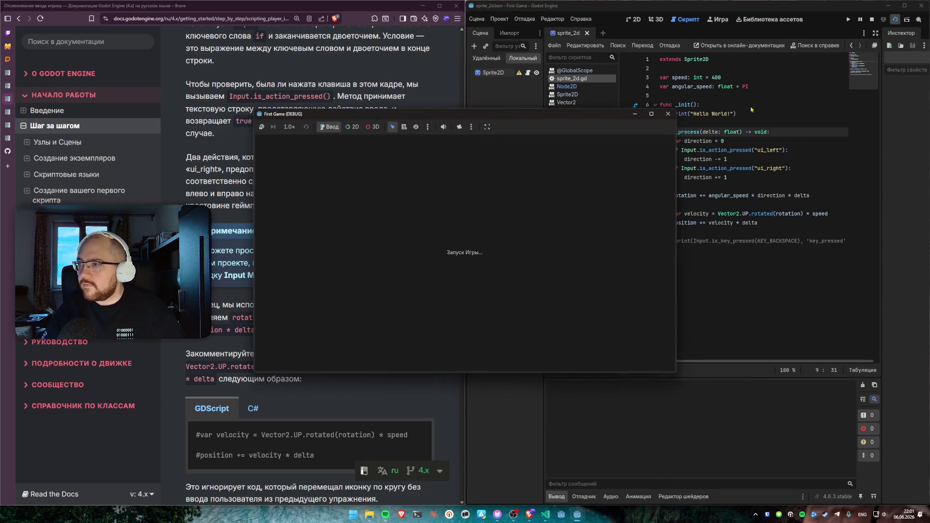
key("Right")
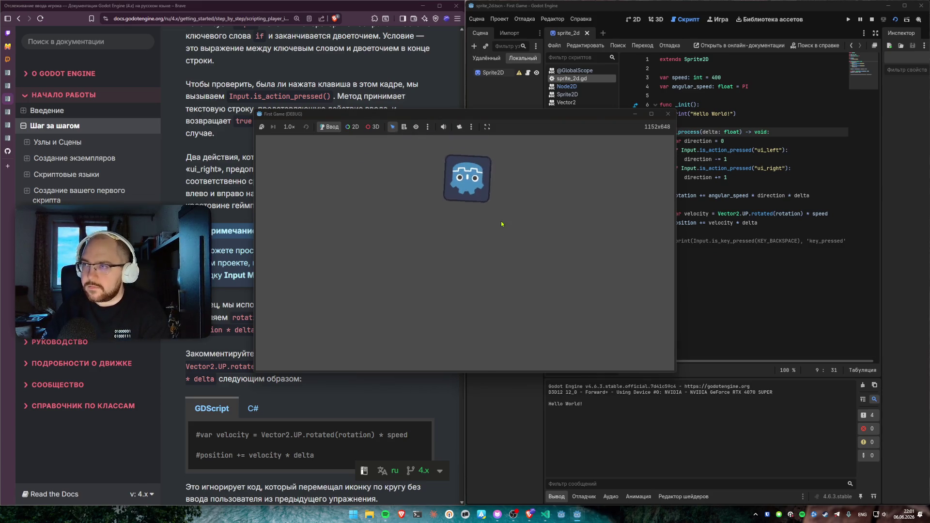
key("Left")
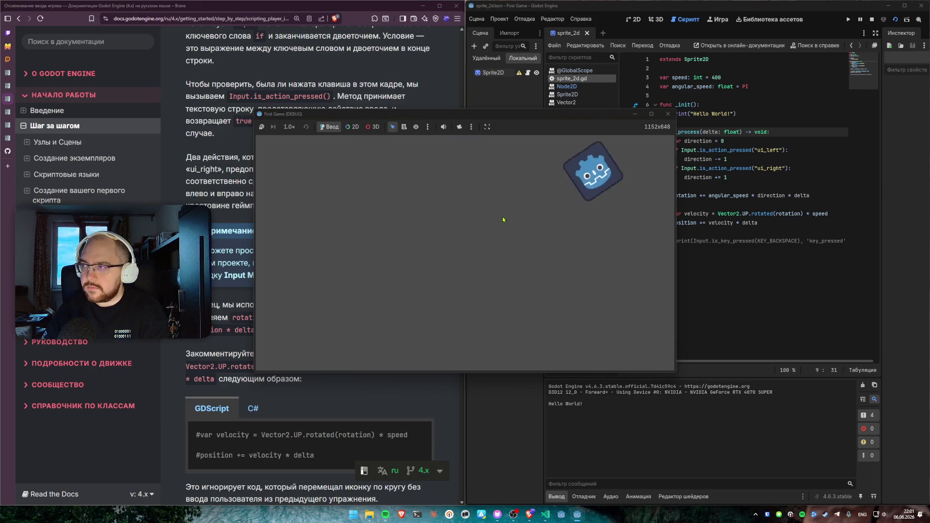
key("Left")
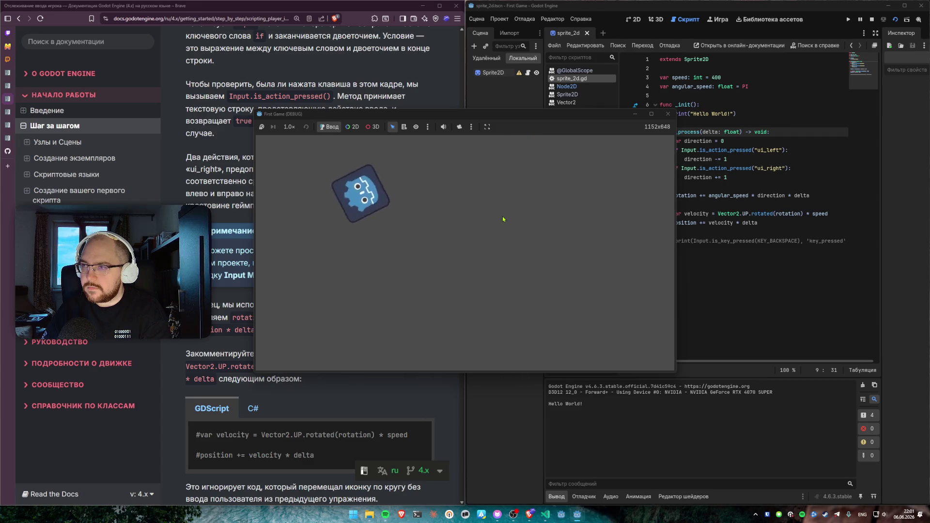
key("Right")
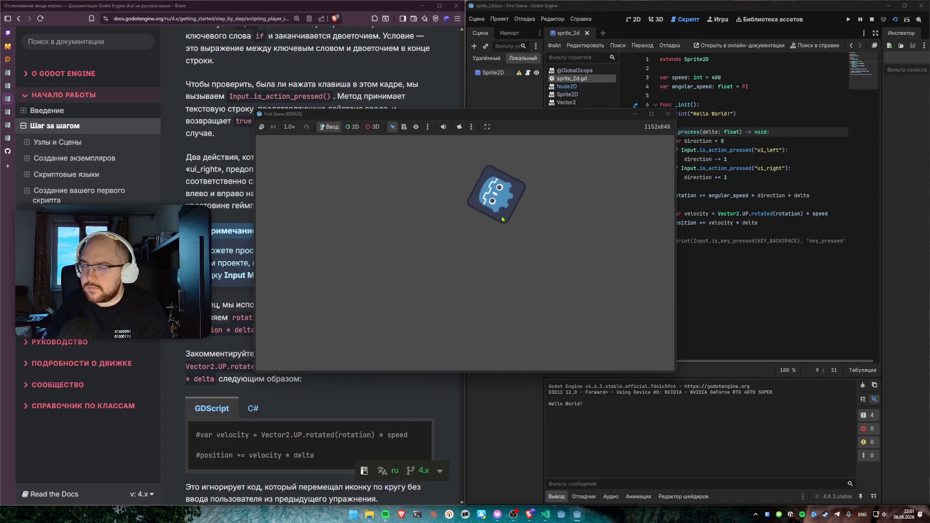
Step: Stop the running game and scroll through the script
left_click(668, 113)
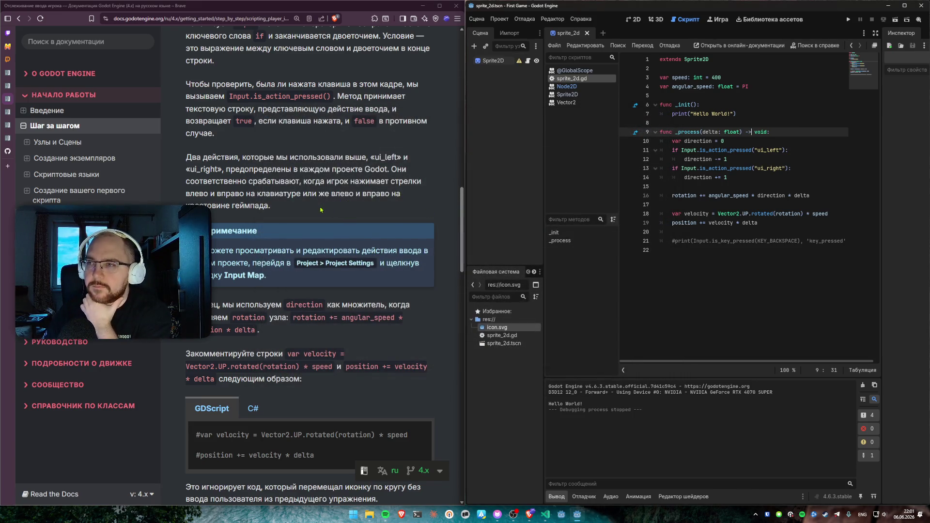
left_click_drag(318, 193, 270, 206)
left_click(294, 207)
scroll(294, 206, "down", 1)
scroll(293, 211, "down", 2)
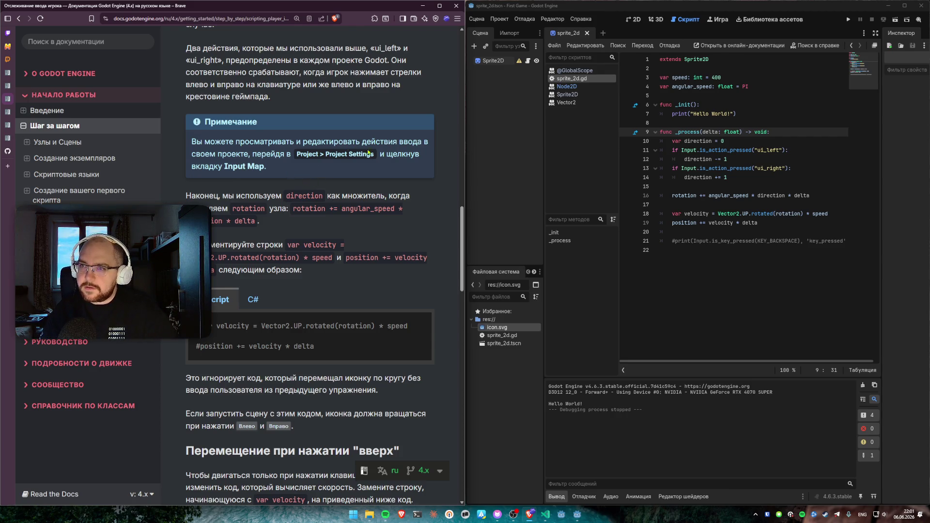
Step: Browse Project Settings' Input Map with built-in actions shown, including ui_left and ui_right
left_click(499, 19)
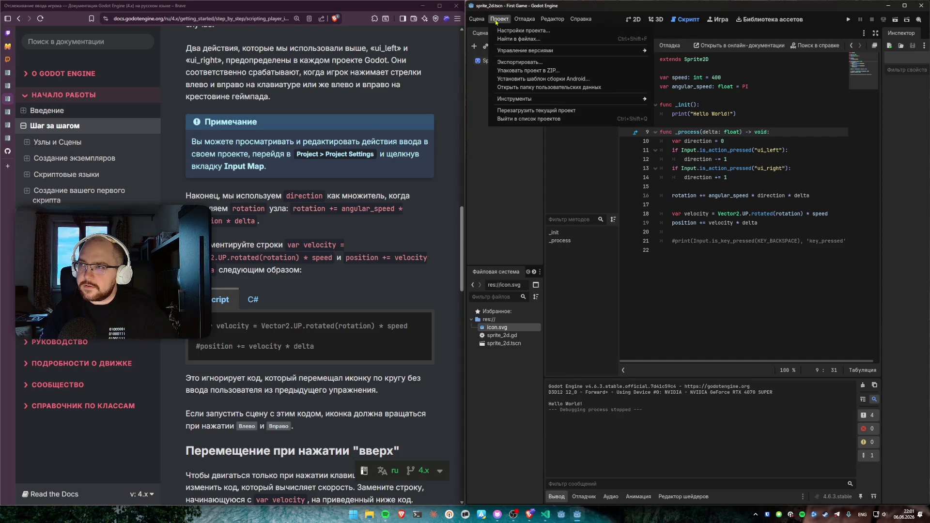
left_click(502, 31)
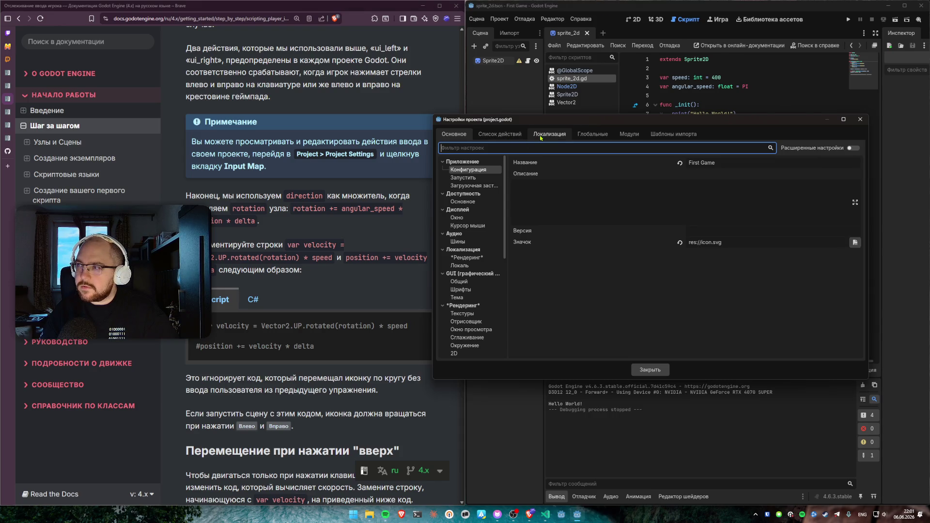
left_click(512, 137)
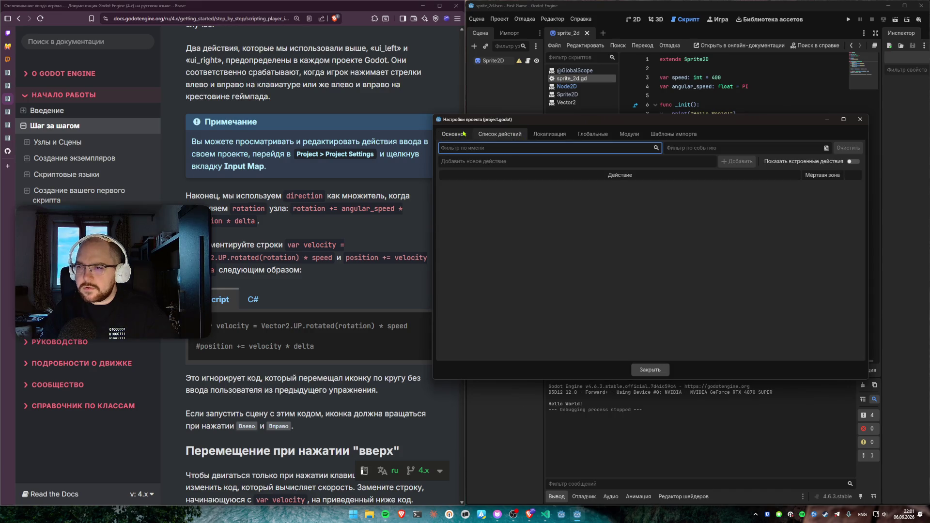
left_click(498, 136)
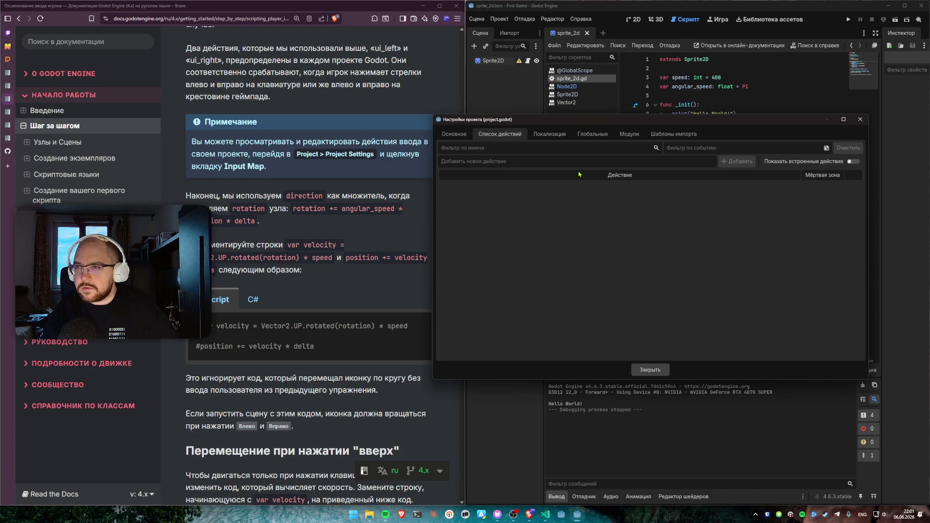
left_click(853, 161)
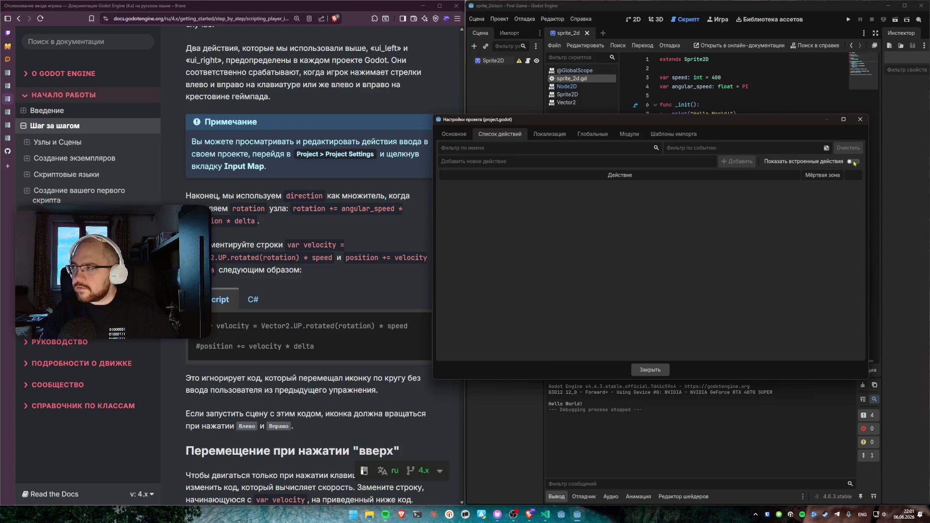
scroll(523, 223, "down", 5)
scroll(521, 224, "up", 1)
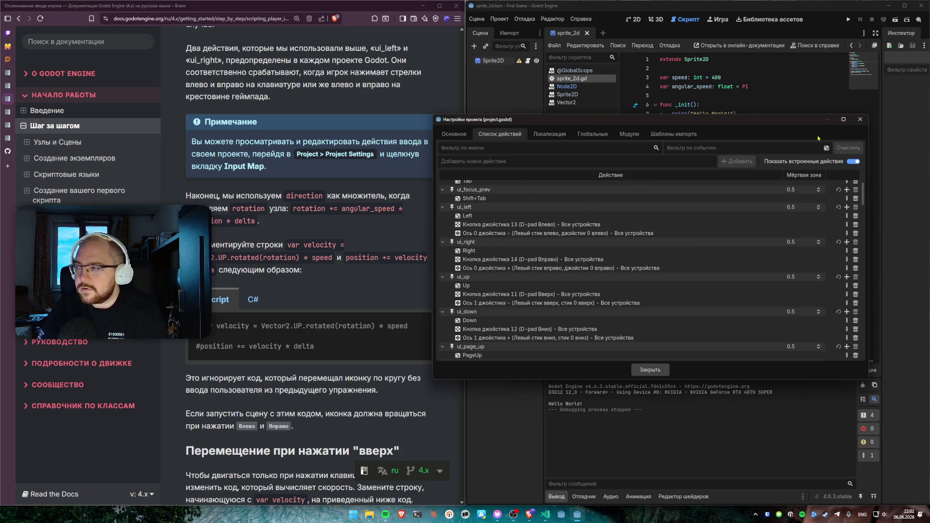
left_click(860, 120)
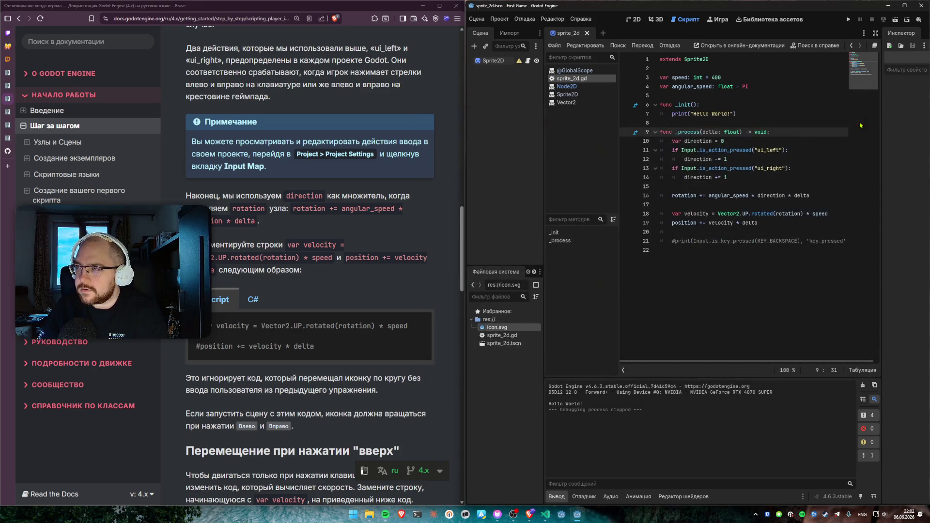
Step: Read the docs passages on direction as a multiplier and on running the scene
left_click(229, 238)
left_click_drag(188, 196, 421, 196)
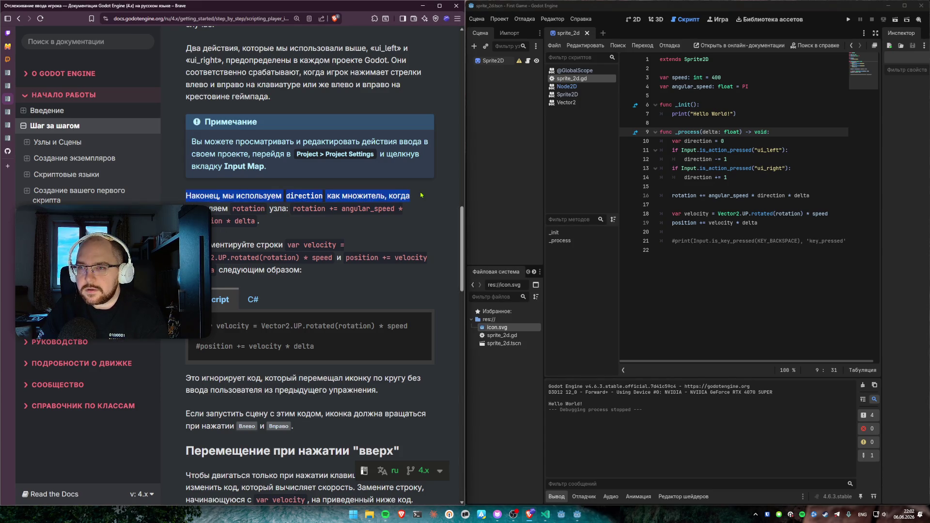
left_click(421, 195)
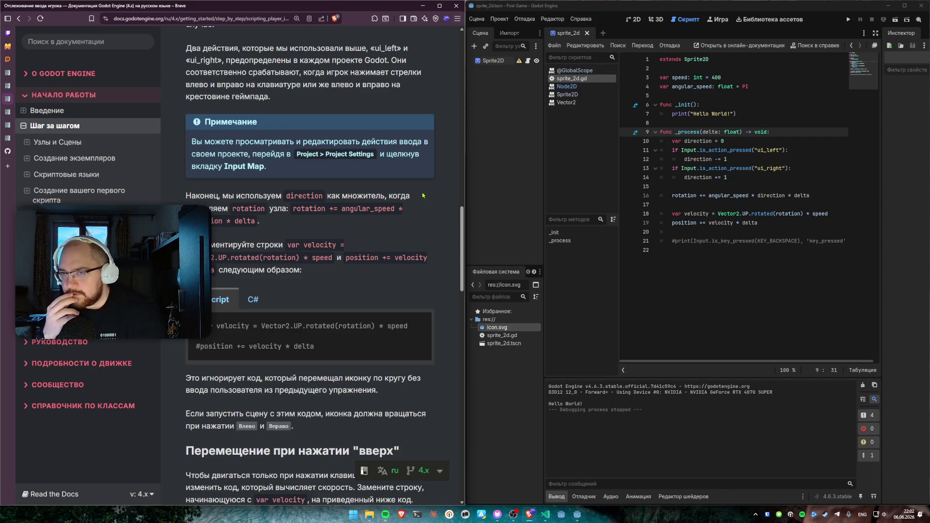
scroll(364, 208, "down", 1)
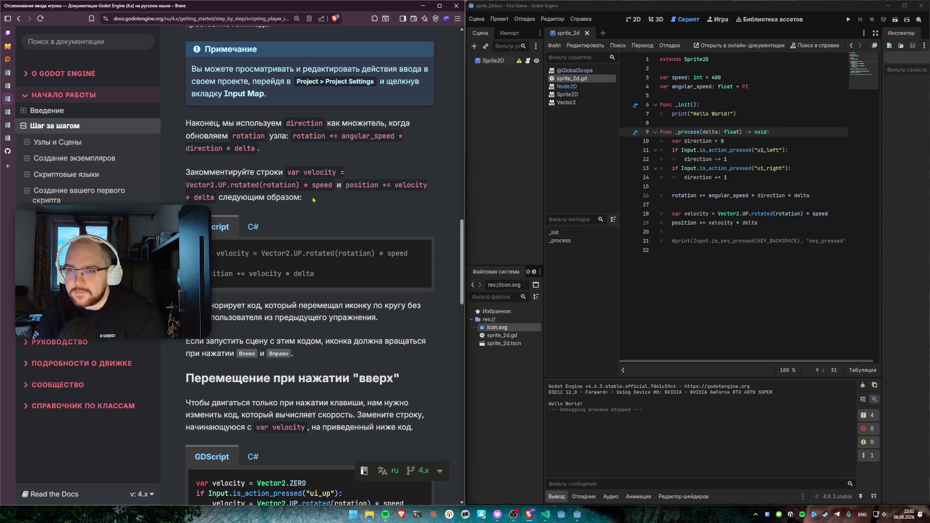
mouse_move(187, 341)
left_mouse_down()
mouse_move(324, 342)
mouse_move(321, 354)
left_mouse_up()
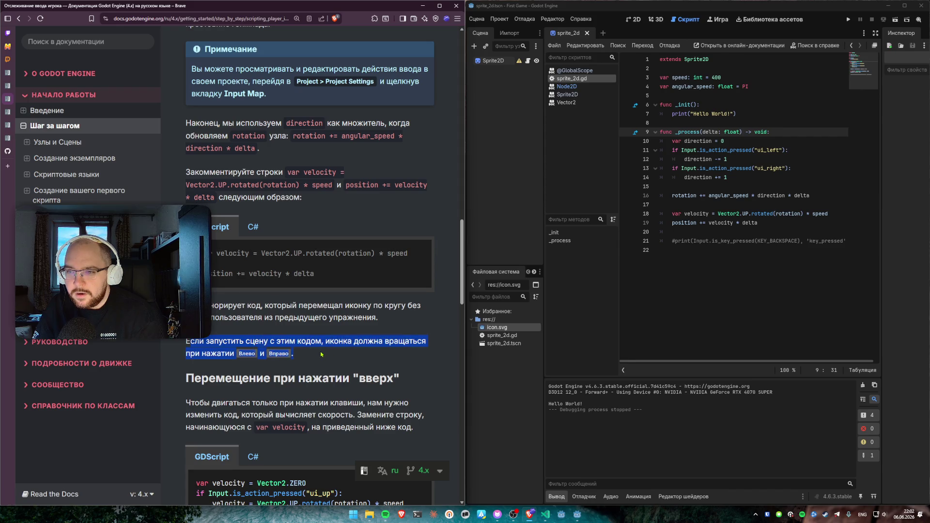
left_click(321, 354)
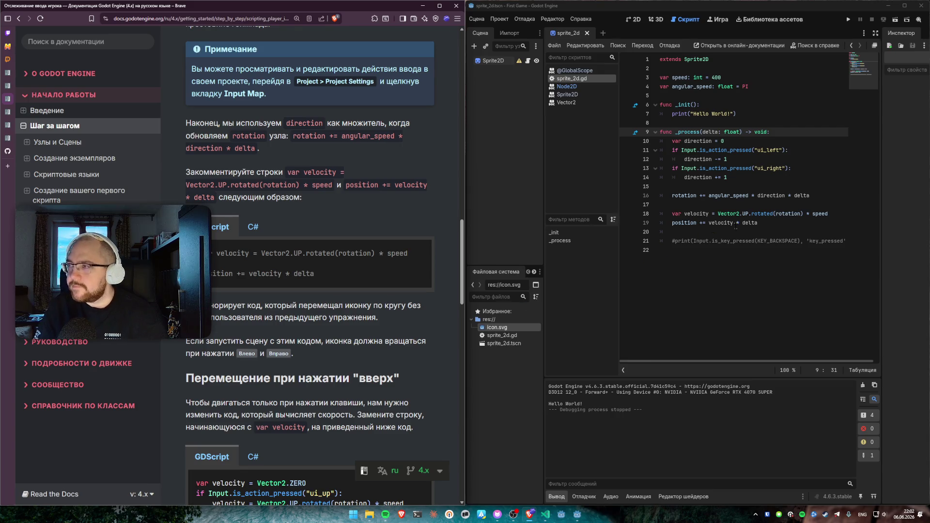
Step: Comment out the velocity and position lines 18–19 and run the current scene
left_click_drag(757, 223, 754, 214)
key("ctrl+k")
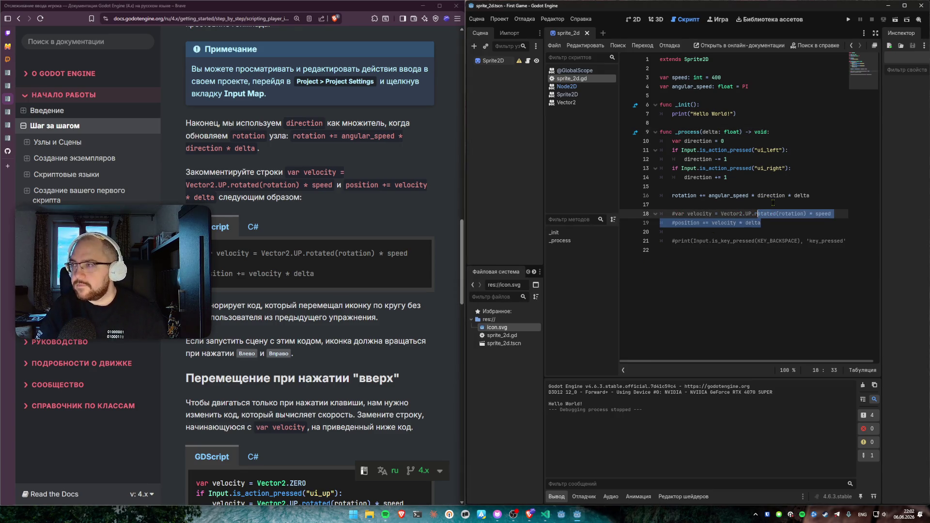
left_click(743, 202)
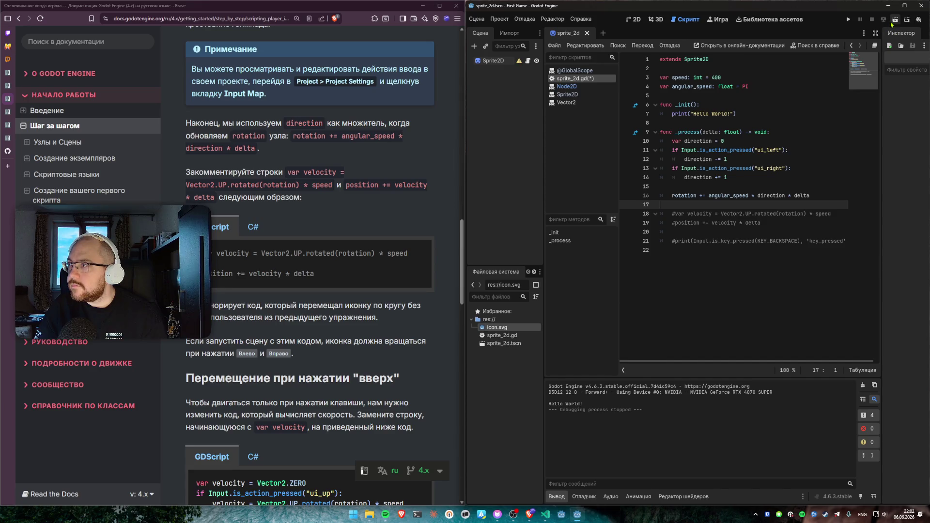
left_click(895, 20)
Step: Turn the icon left twice to confirm it only rotates in place, then stop the game
key("Left")
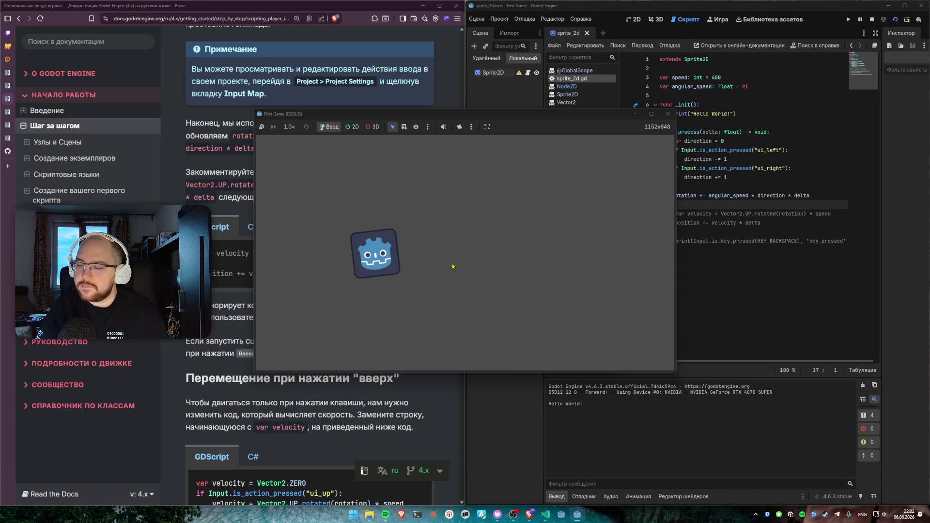
key("Left")
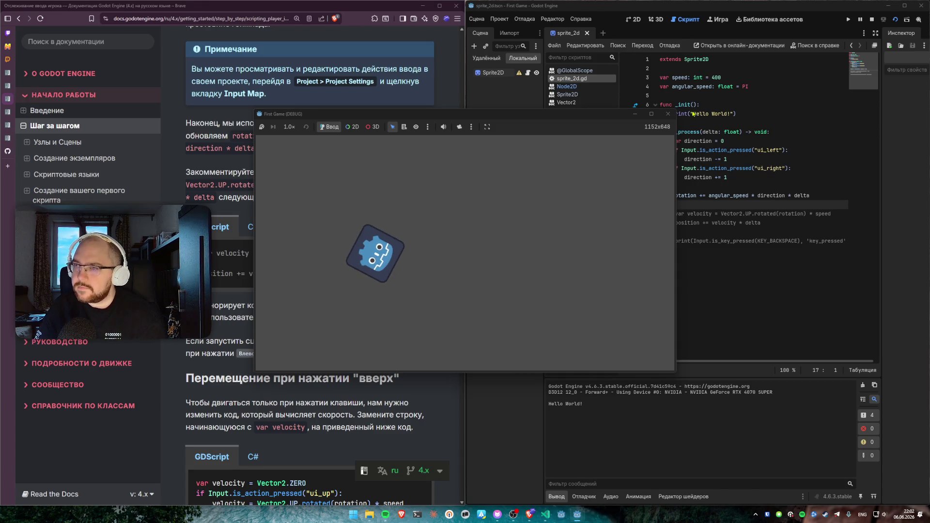
left_click(667, 114)
scroll(271, 269, "down", 5)
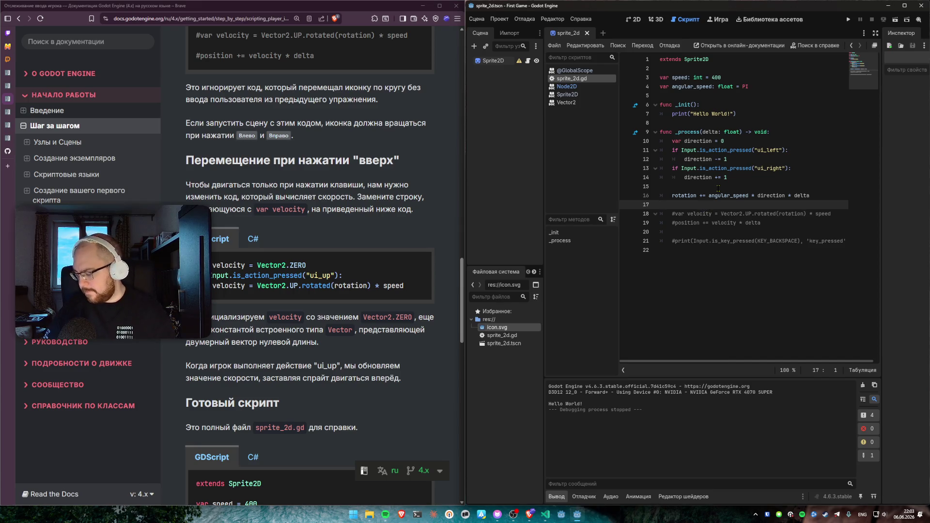
Step: Add var velocity = Vector2.ZERO followed by an if Input.is_action_pressed("ui_up"): check
key("Return")
key("Return")
key("Up")
key("Tab")
type("var velocity ")
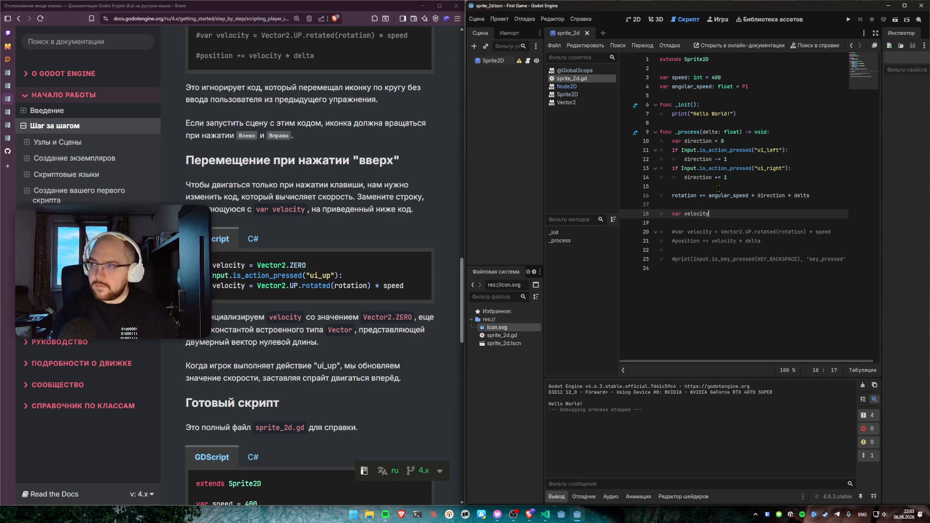
type("= Vector2")
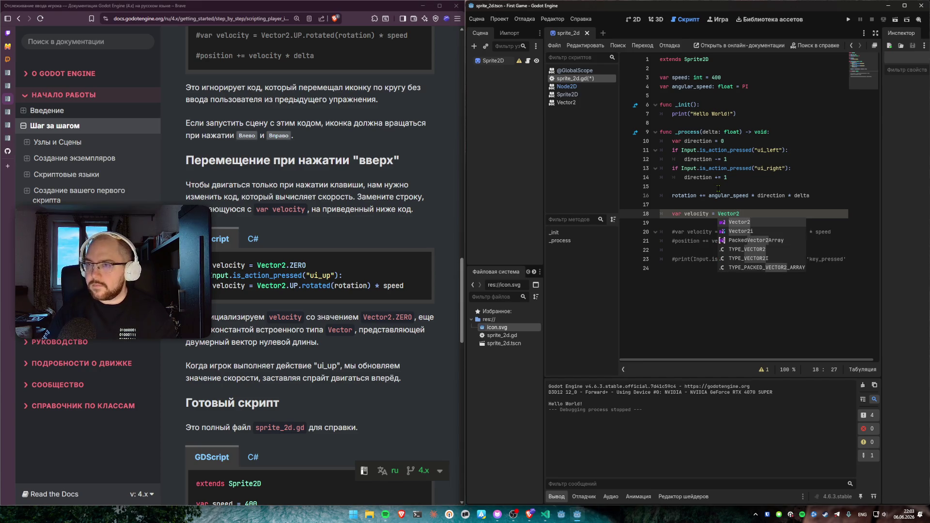
type(".ZERO")
key("Return")
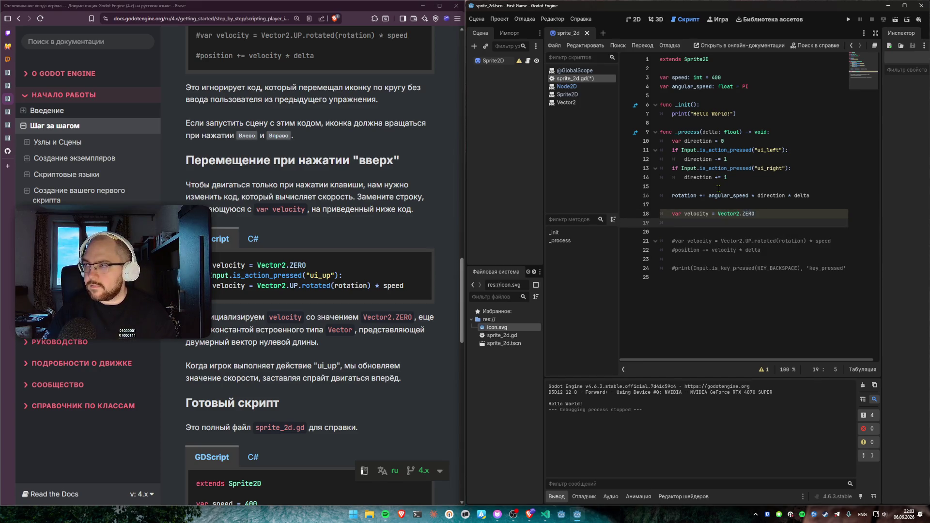
type("ifInput")
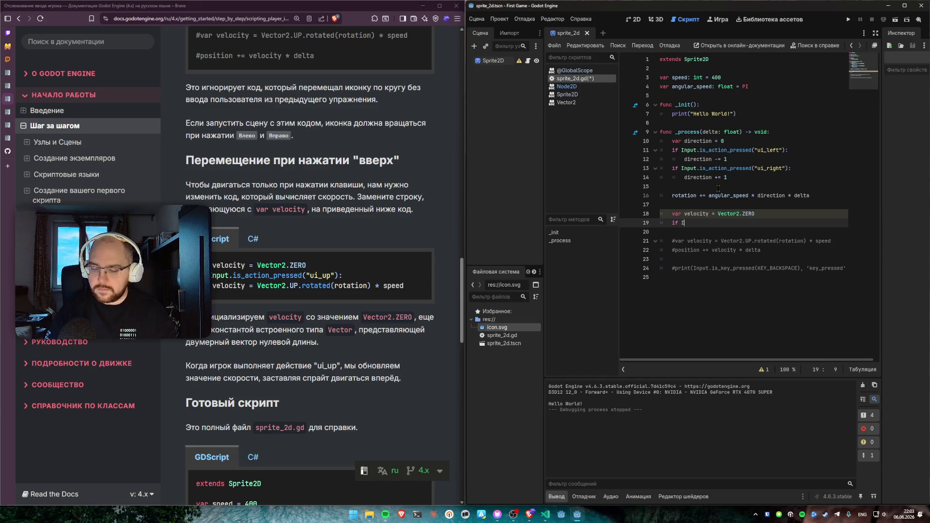
type(".is")
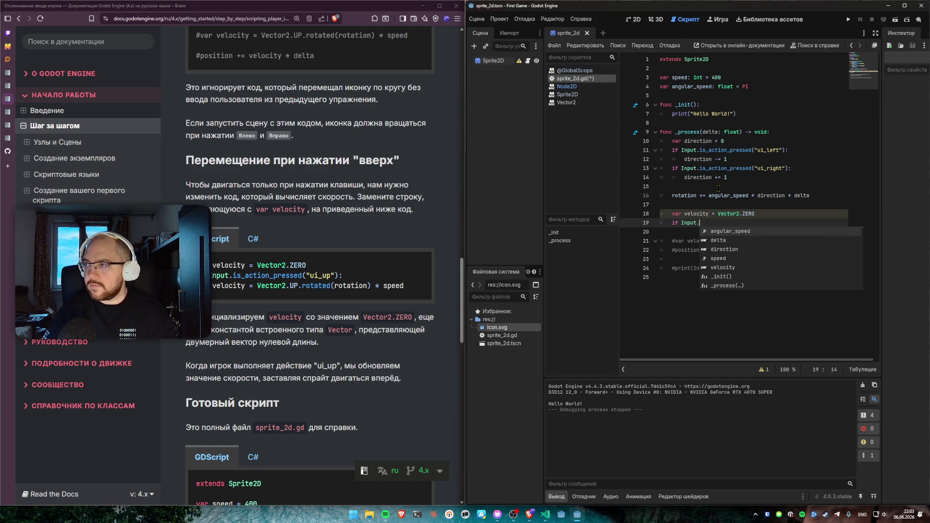
key("Down")
key("Down")
key("Down")
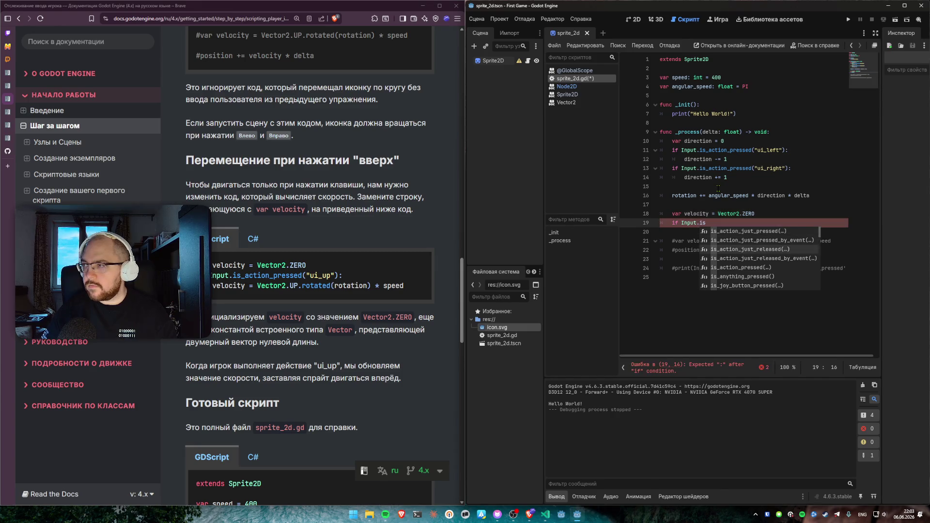
key("Return")
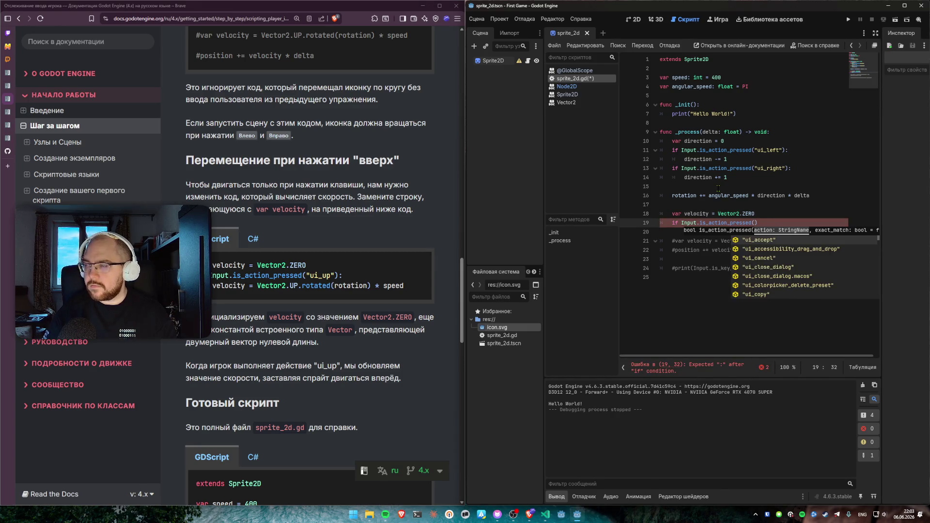
type("\"ui")
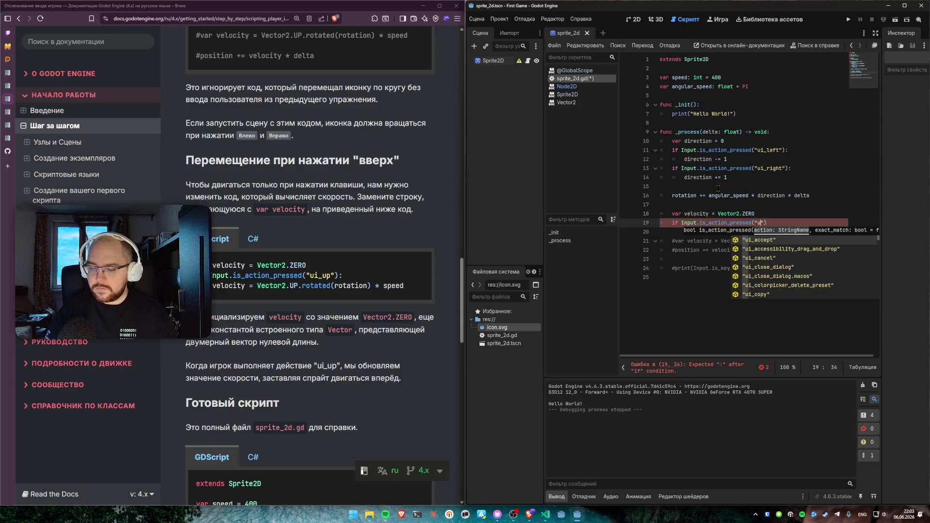
type("_up\"):")
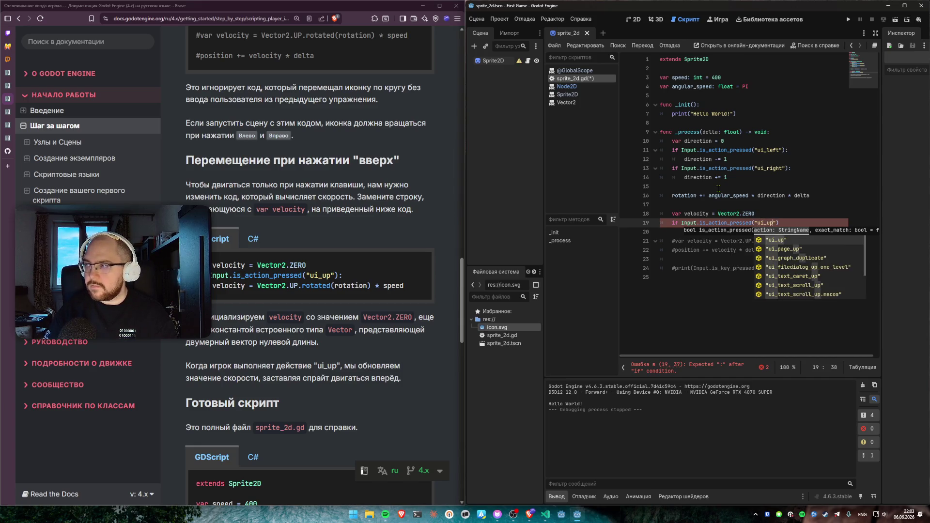
Step: Inside the ui_up check, add velocity = Vector2.UP.rotated(rotation) * speed
key("Return")
type("velocity = ")
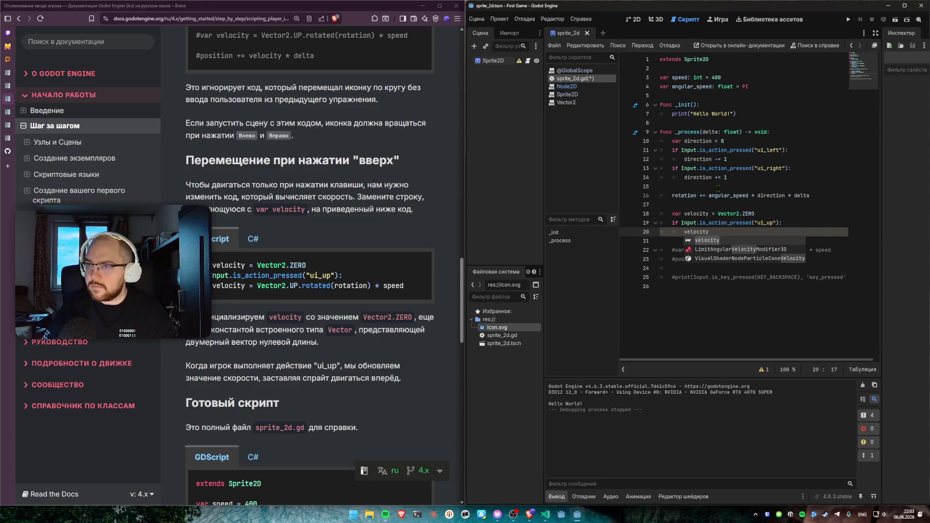
type("Vect")
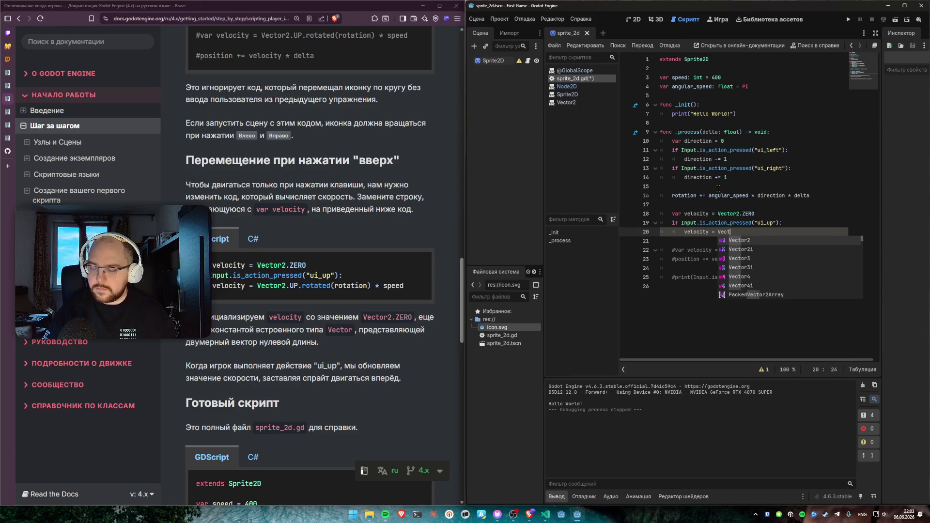
type("or2.UP")
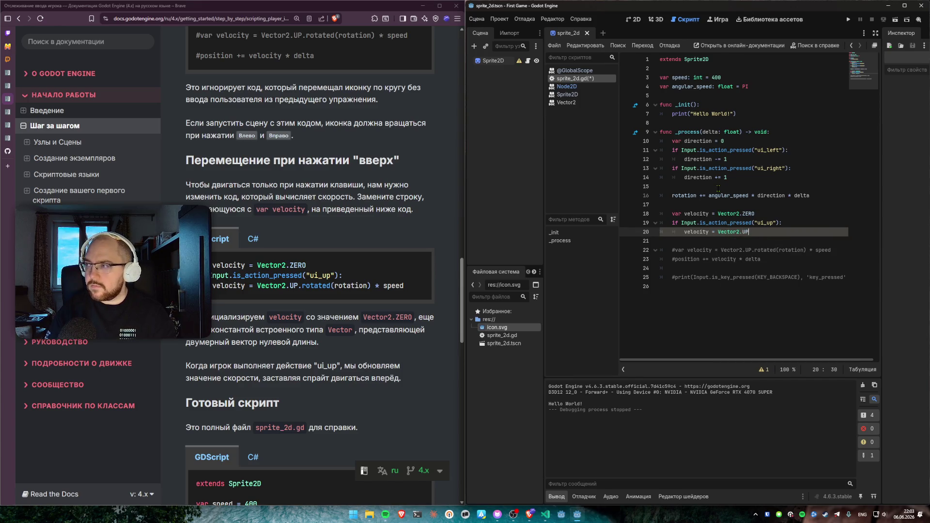
type(".rot")
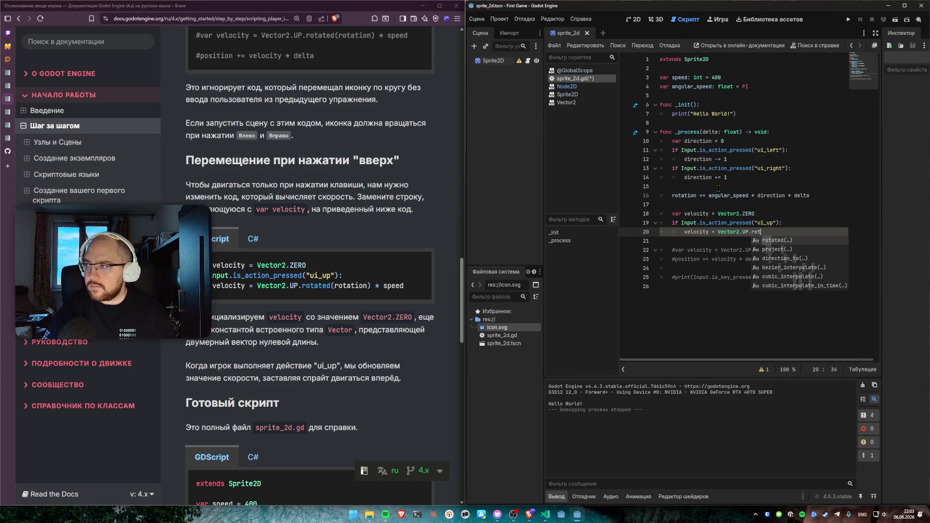
key("Return")
type("rotation")
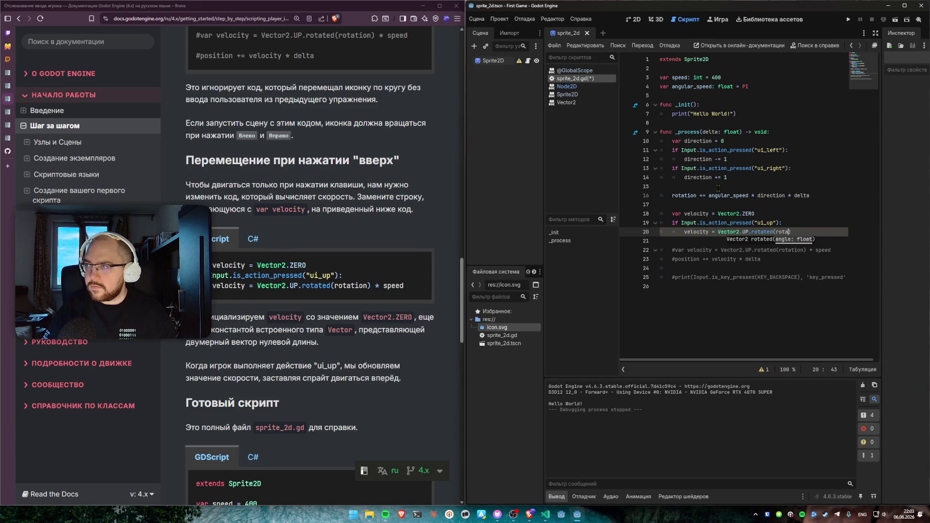
type(") * ")
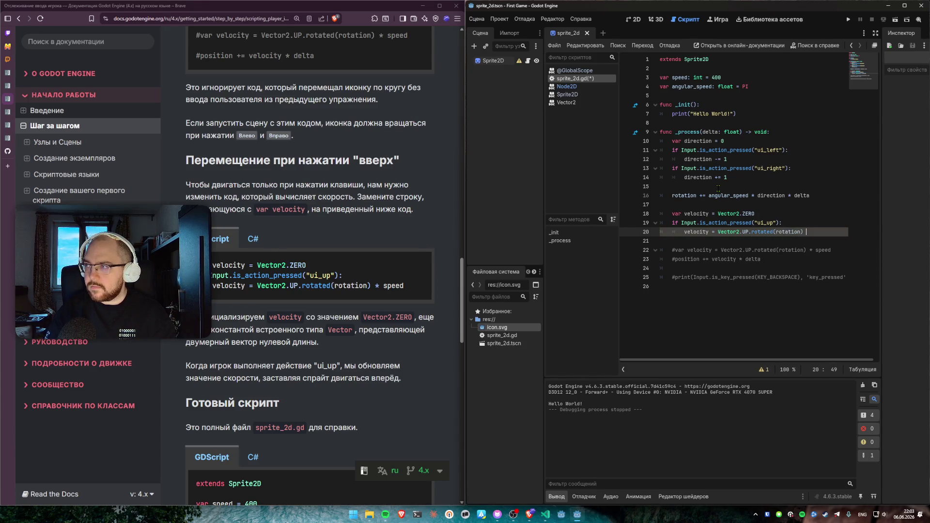
type("speed")
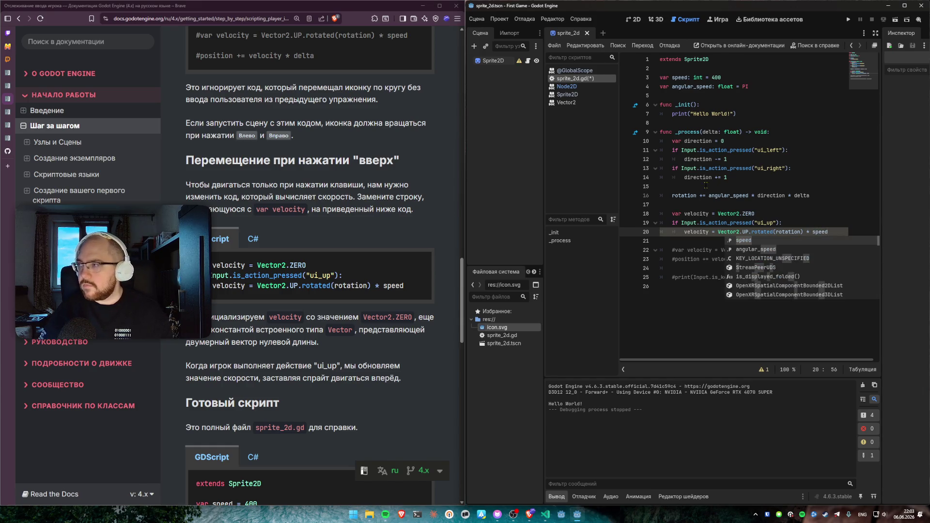
left_click(789, 215)
left_click(781, 206)
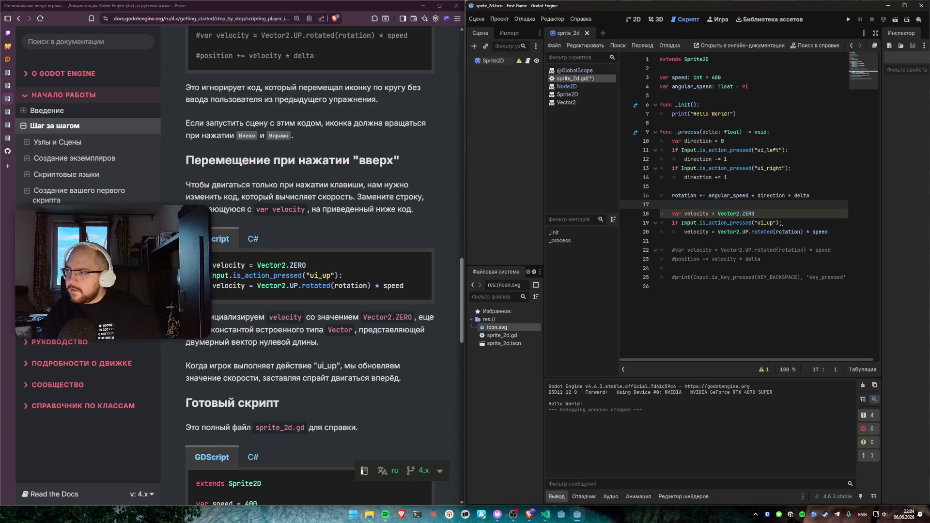
left_click(740, 230)
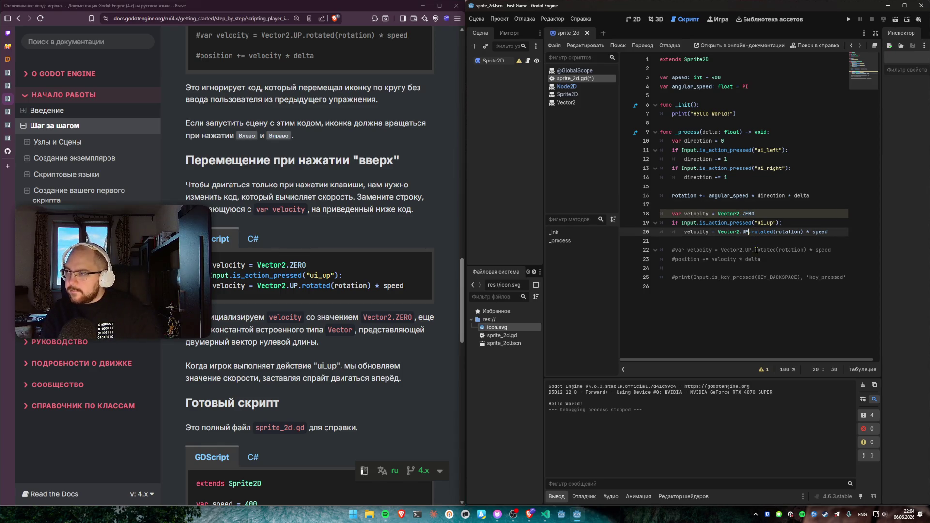
left_click(774, 231)
left_click_drag(717, 232, 776, 231)
left_click(775, 231)
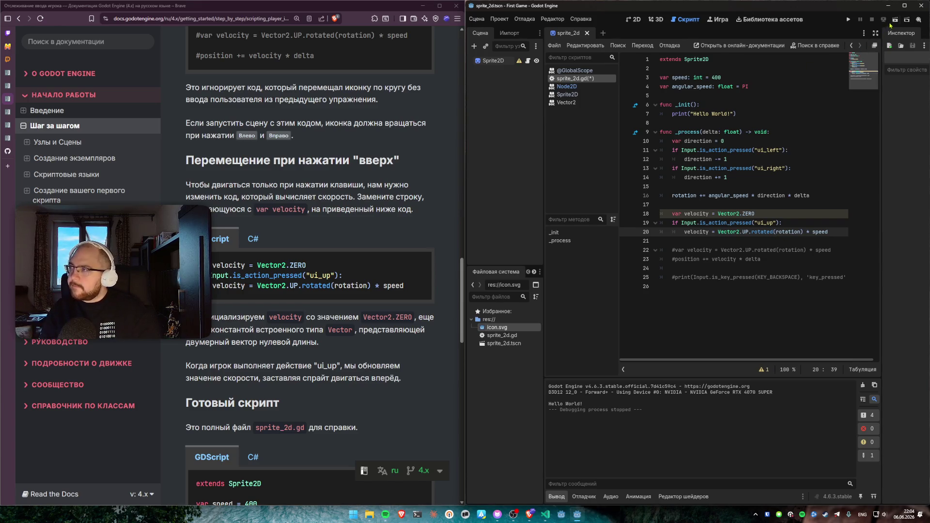
Step: Save and run the scene with F6, turn the sprite left and right in place, then close the game
key("F6")
key("Right")
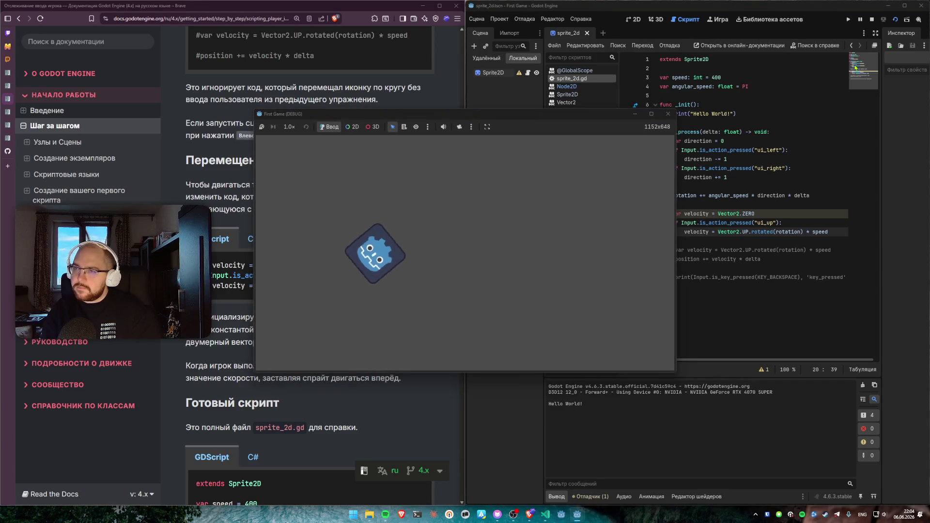
key("Left")
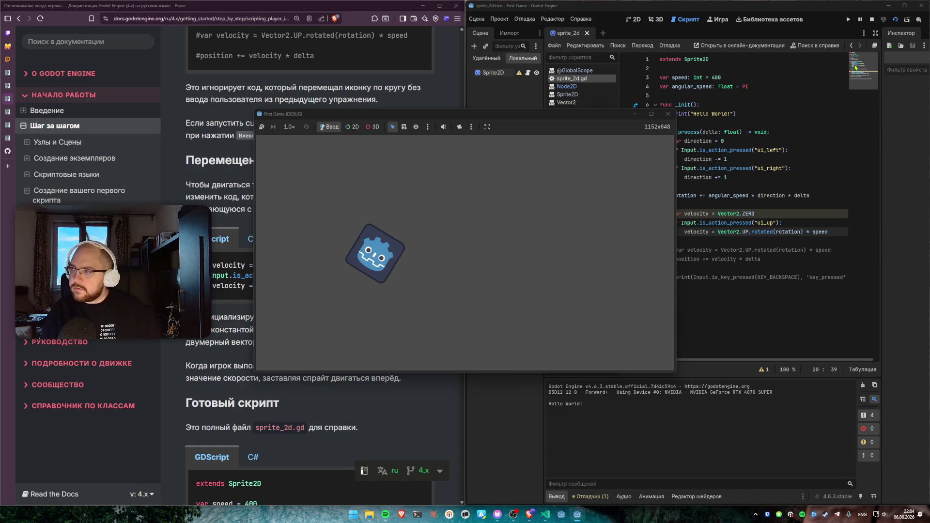
key("Left")
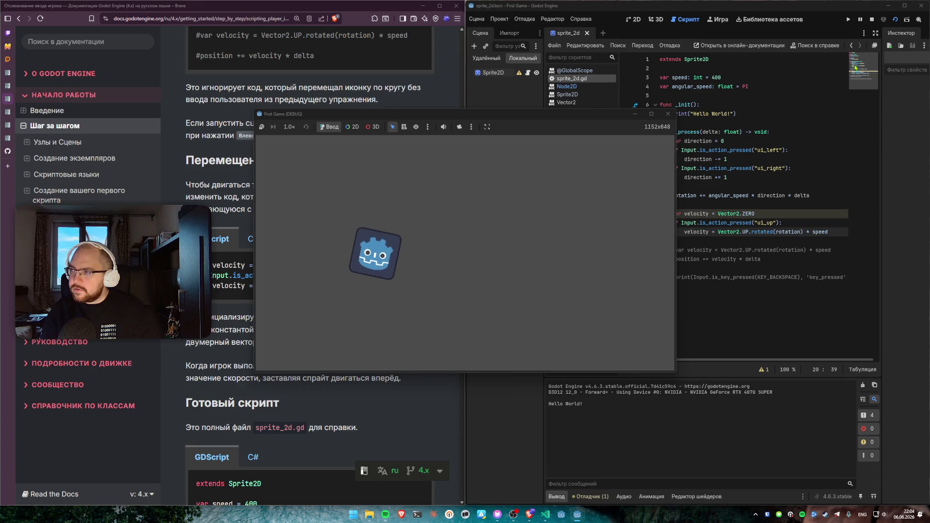
mouse_move(534, 116)
left_mouse_down()
mouse_move(551, 137)
mouse_move(629, 124)
left_mouse_up()
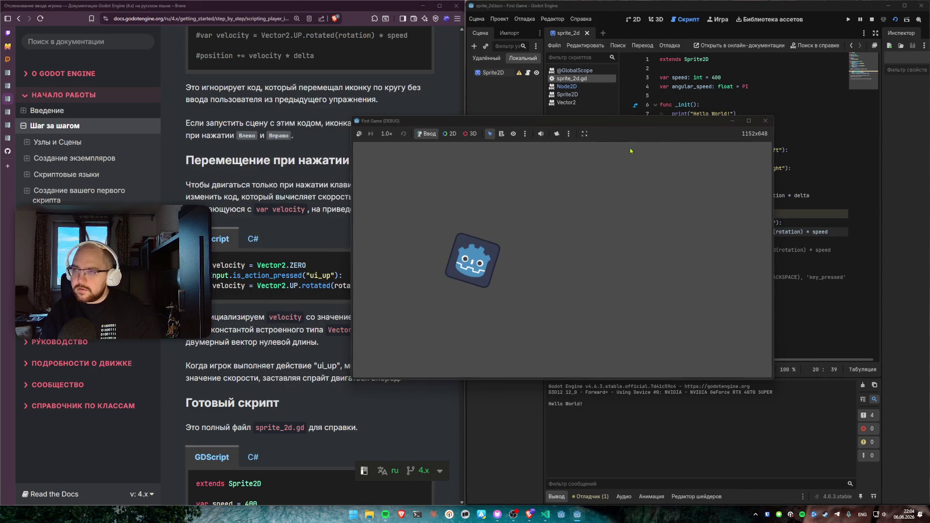
key("Right")
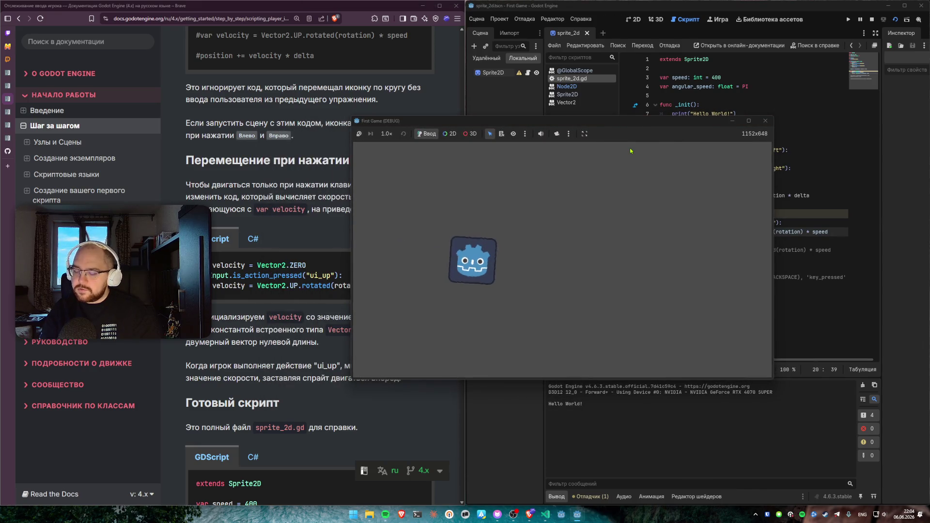
key("Right")
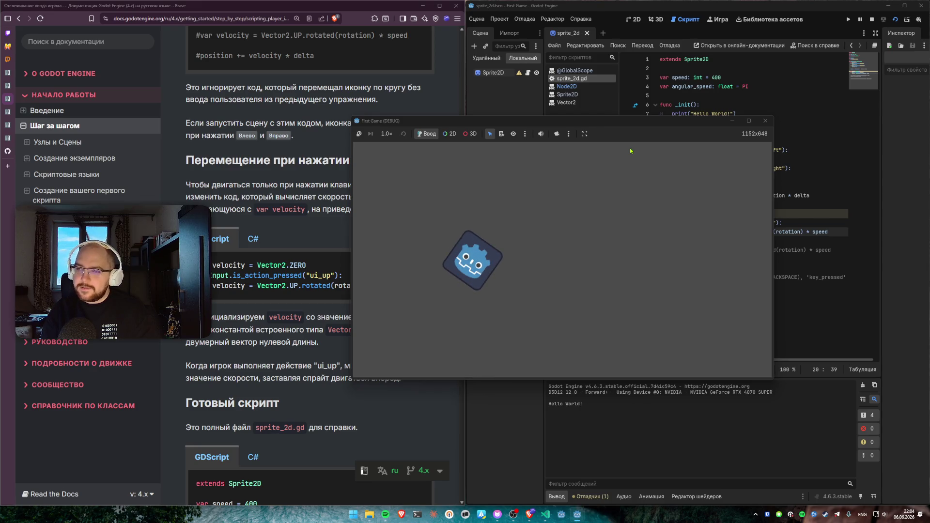
key("Right")
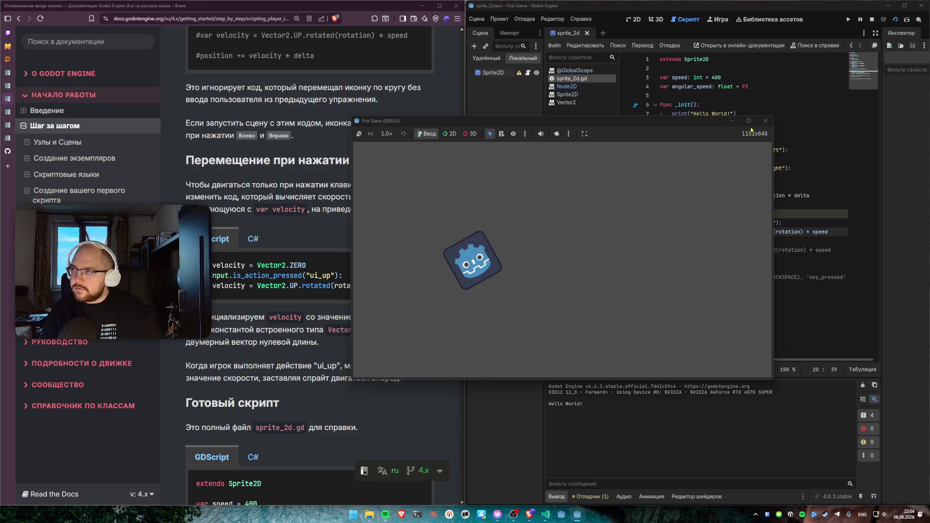
left_click(765, 120)
Step: Uncomment position += velocity * delta on line 23 and run the scene again
double_click(791, 231)
scroll(426, 245, "up", 1)
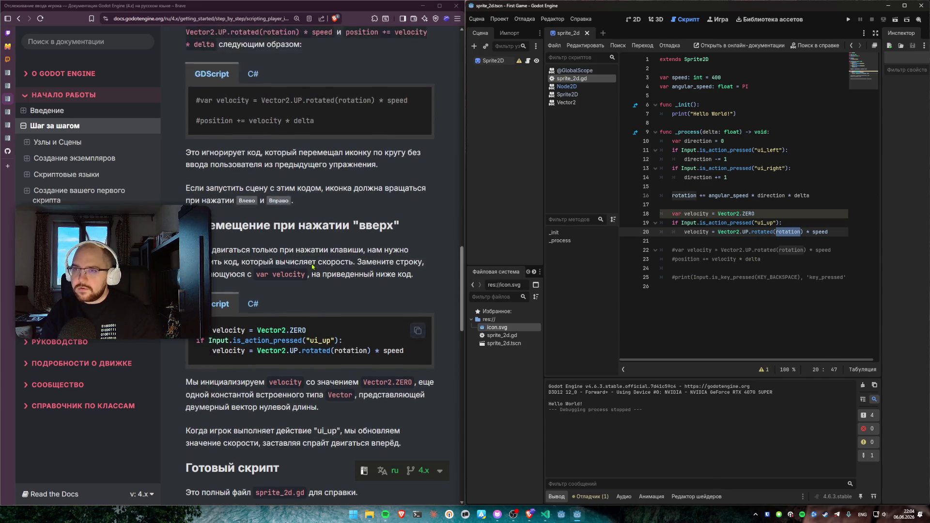
scroll(379, 253, "down", 1)
scroll(379, 252, "up", 2)
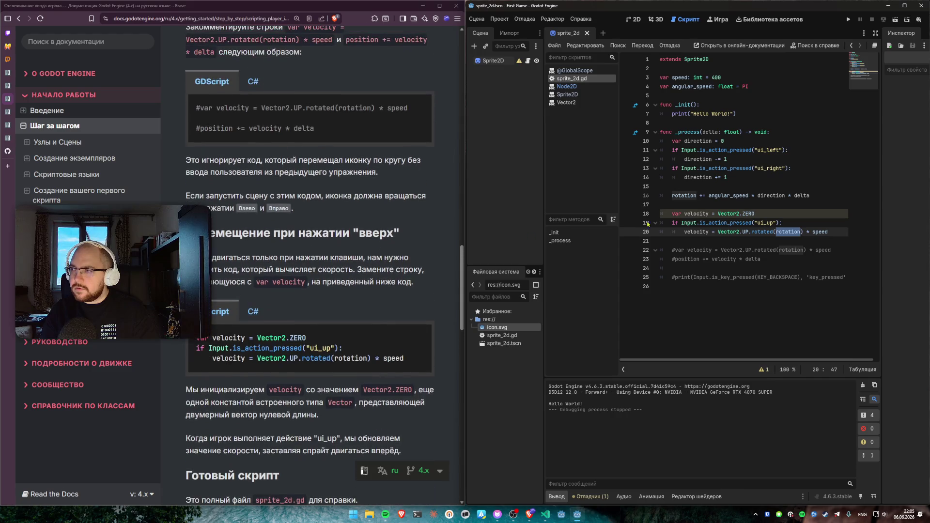
left_click(736, 195)
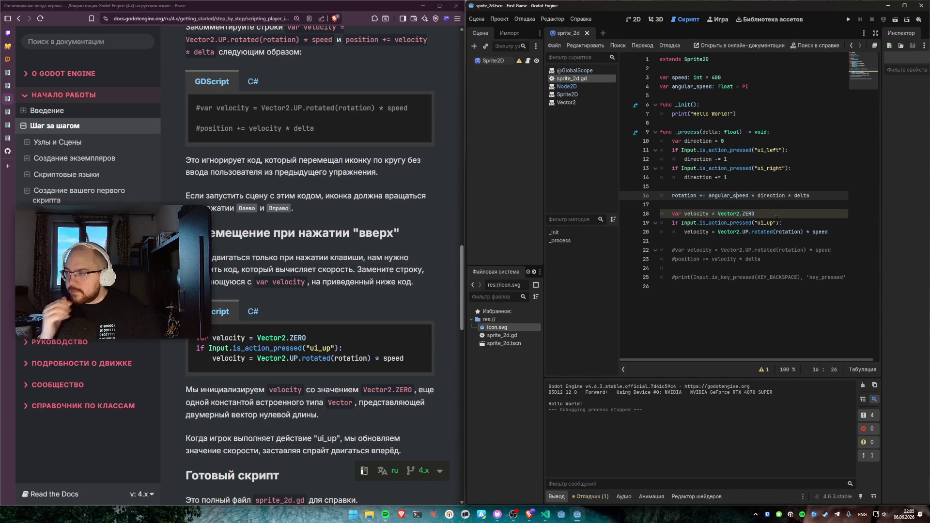
left_click(792, 261)
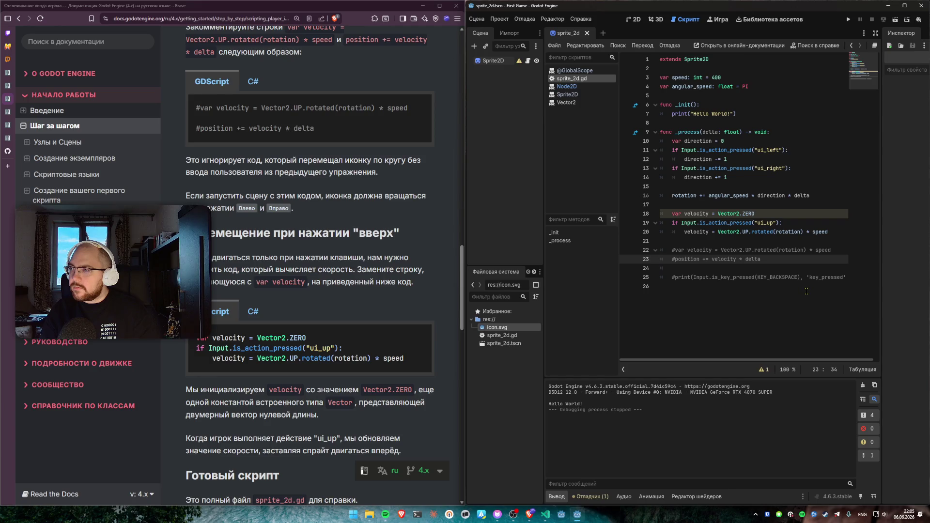
key("ctrl+k")
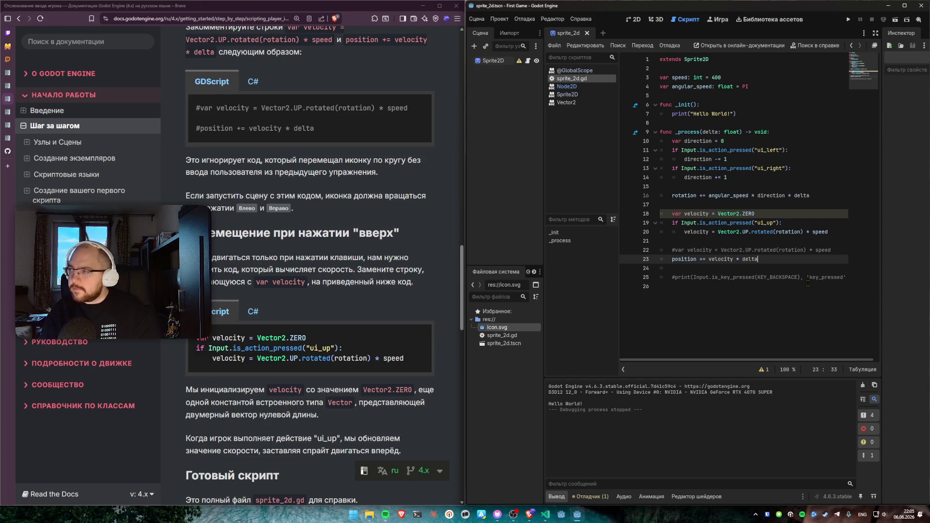
left_click(893, 21)
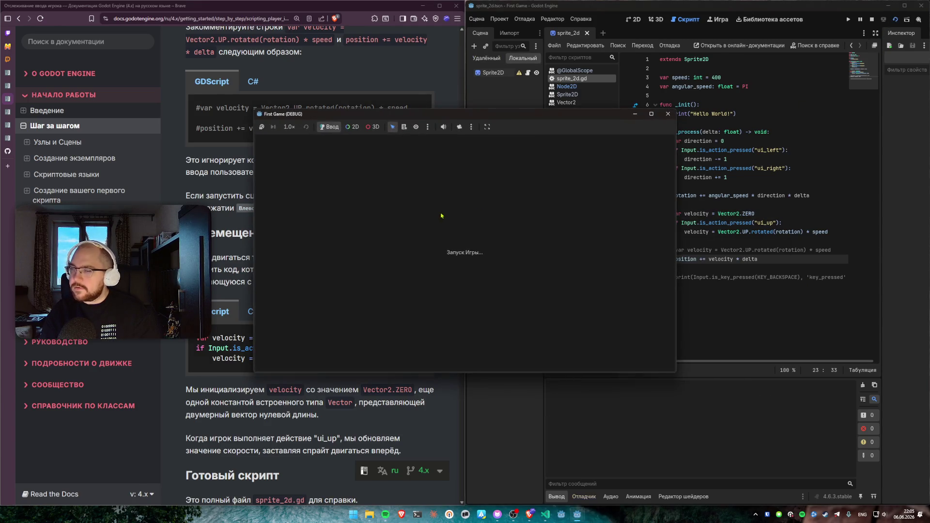
key("Right")
key("Up")
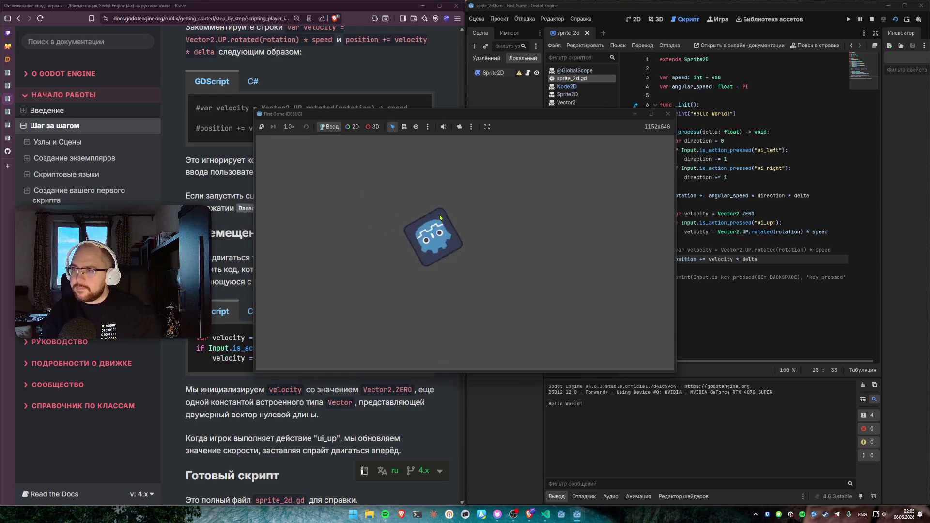
key("Up")
key("Right")
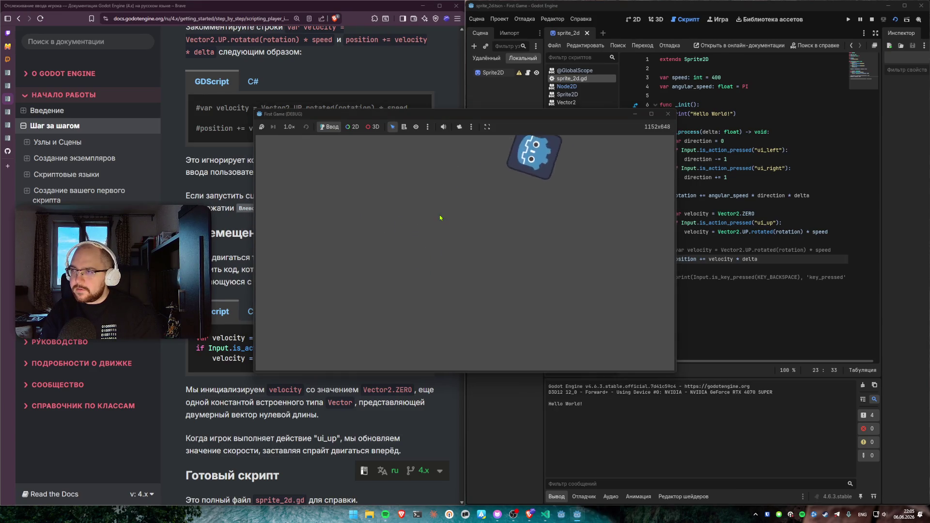
key("Up")
key("Left")
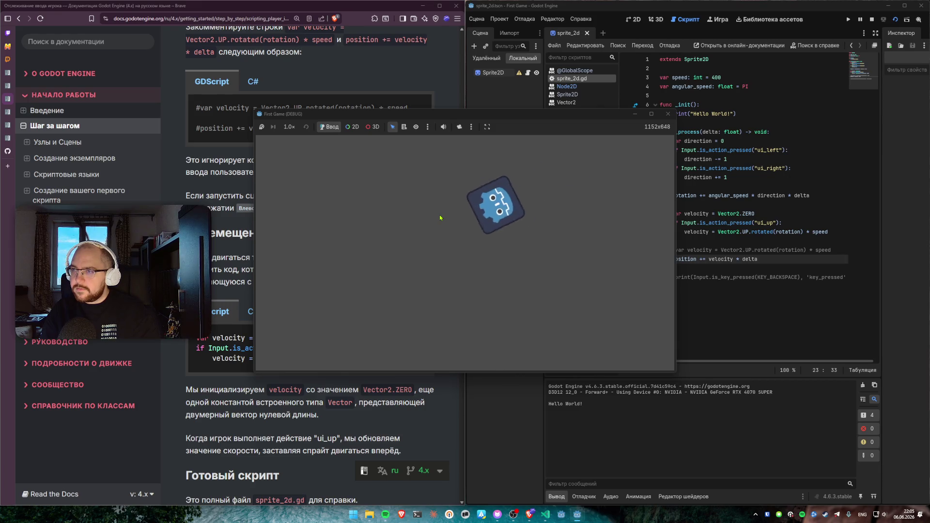
key("Up")
key("Left")
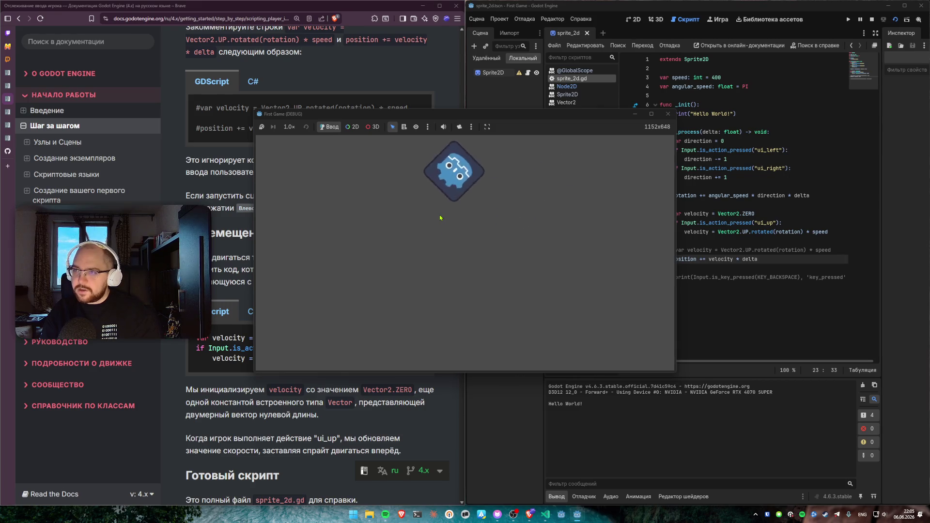
key("Up")
key("Right")
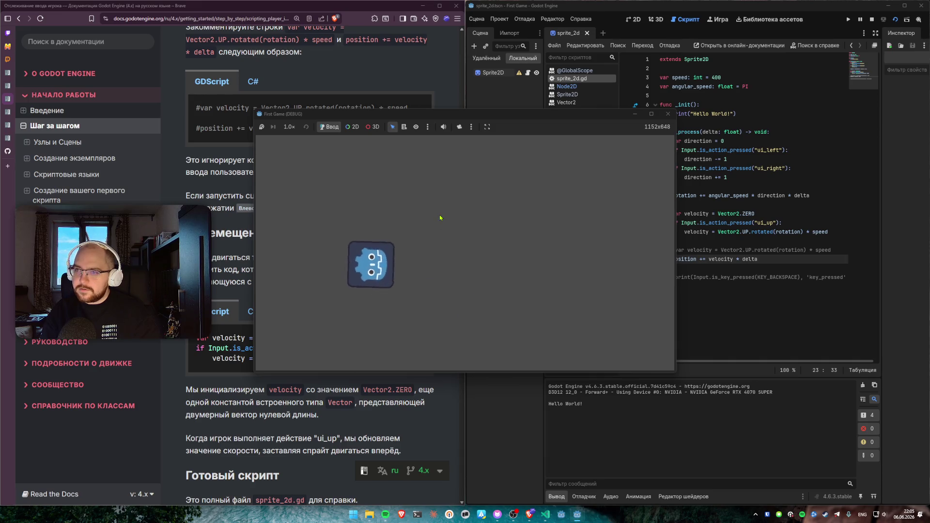
key("Up")
key("Left")
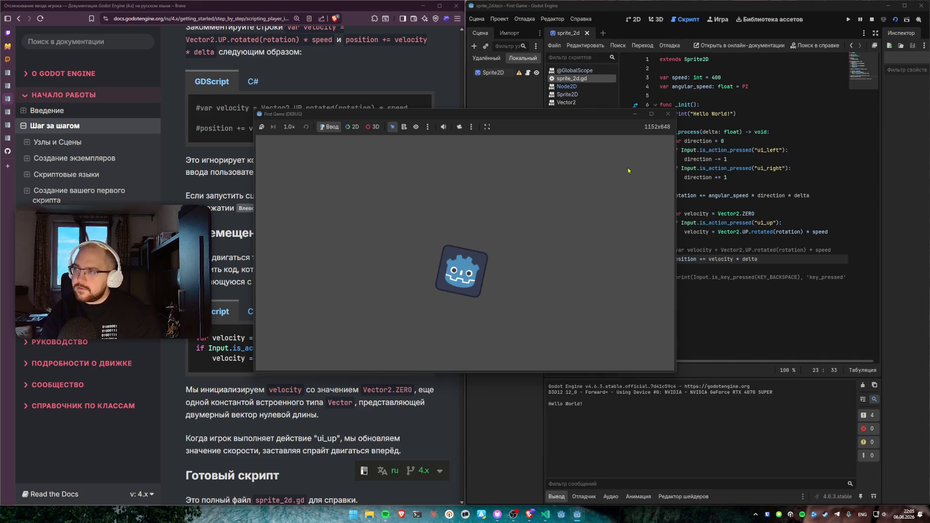
left_click(662, 106)
left_click(402, 206)
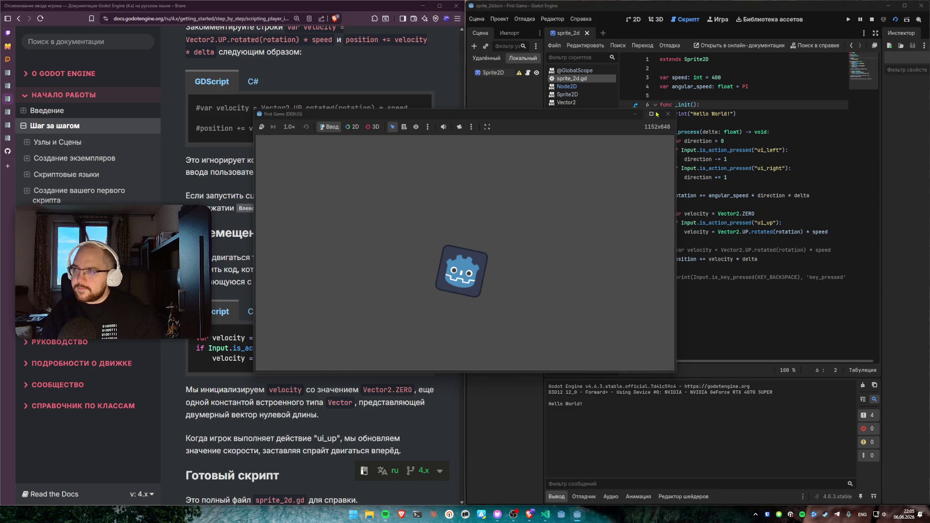
left_click(668, 113)
scroll(279, 236, "down", 4)
scroll(278, 236, "down", 5)
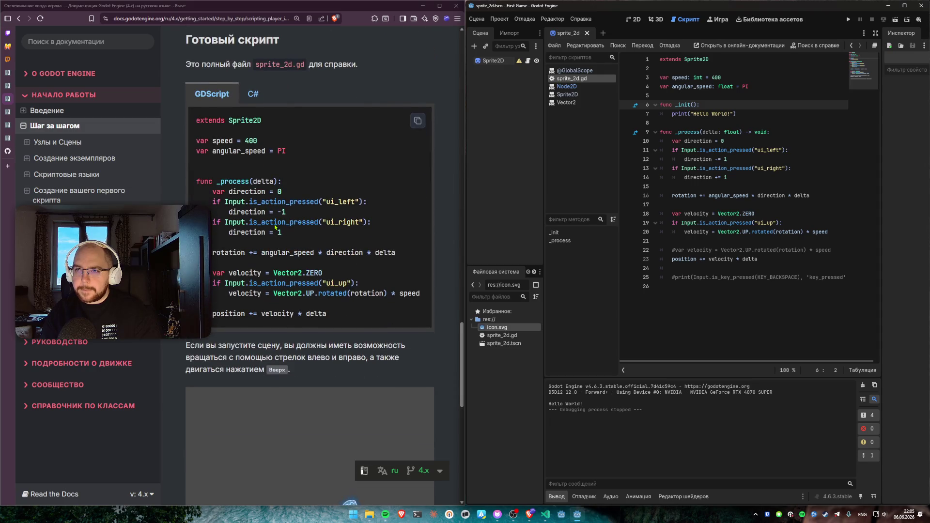
scroll(274, 226, "down", 7)
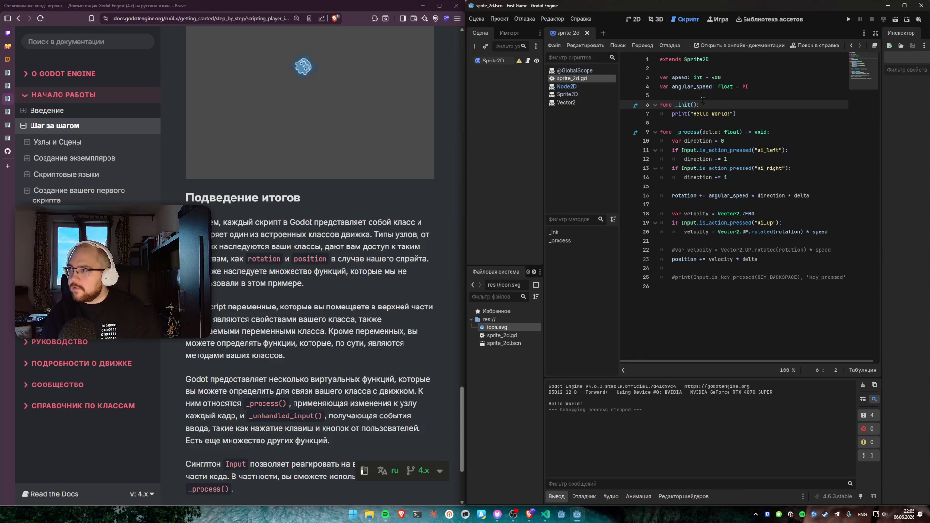
left_click(714, 78)
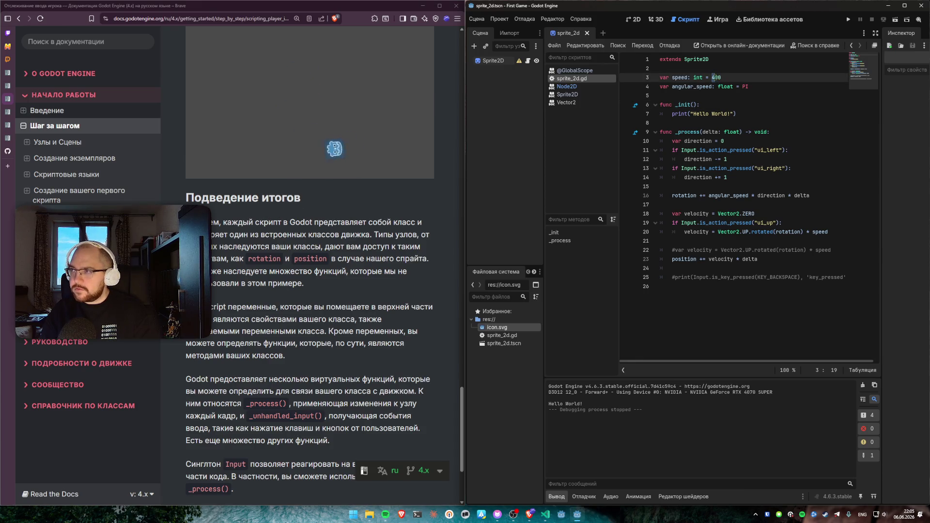
Step: Change speed from 400 to 800, run the scene, steer the faster sprite, then stop it
key("BackSpace")
type("8")
left_click(738, 97)
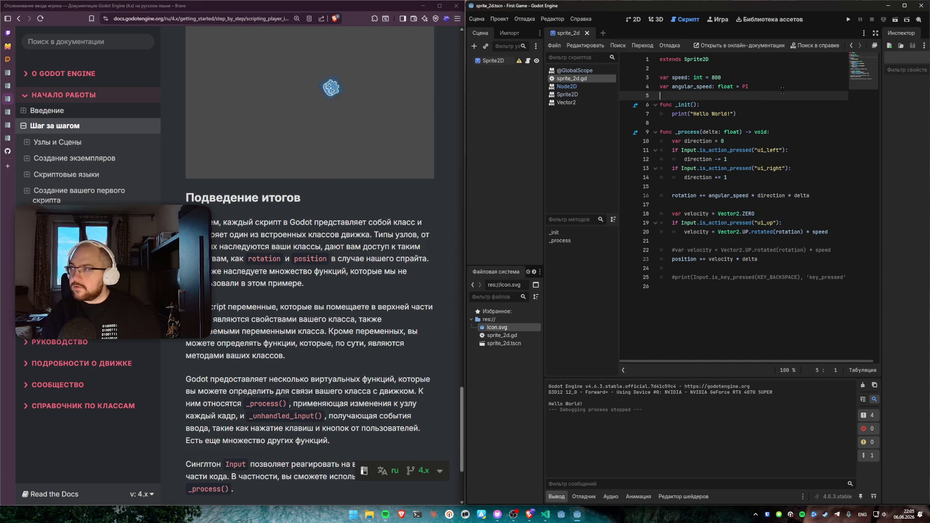
left_click(895, 21)
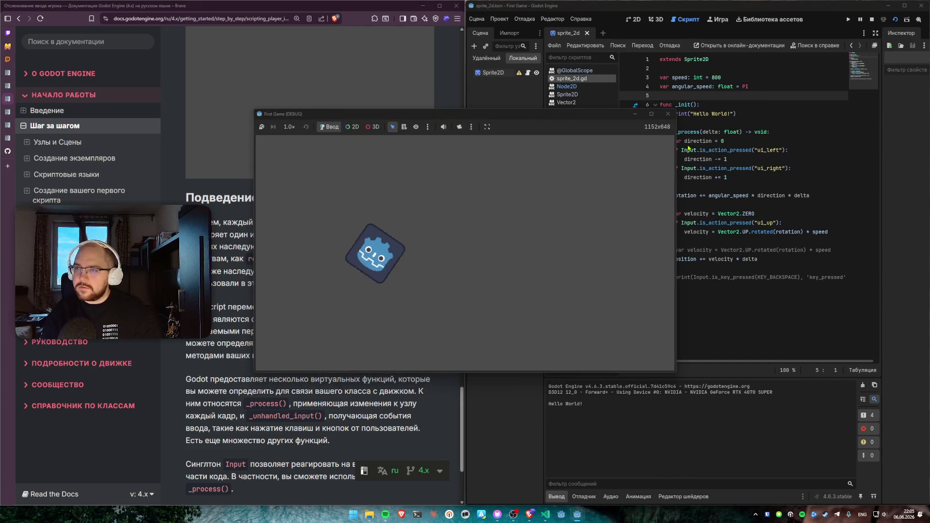
key("Right")
key("Up")
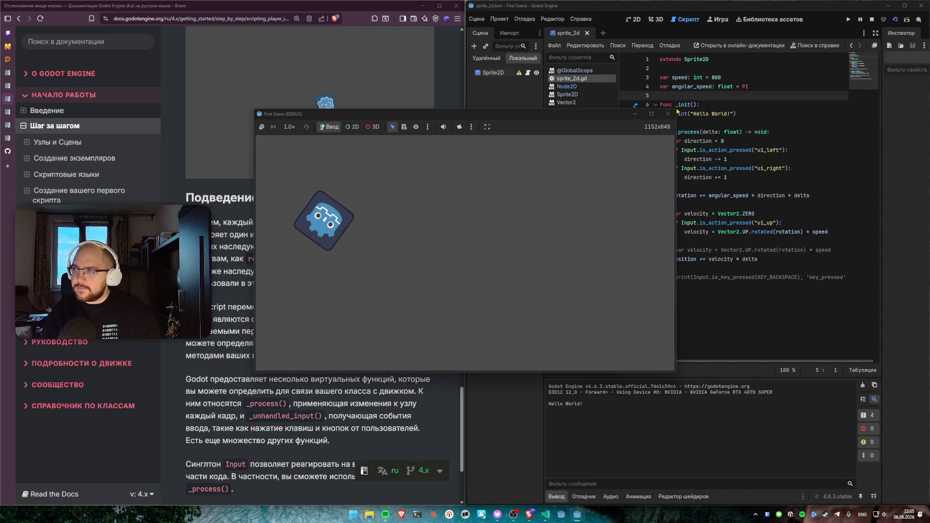
key("F8")
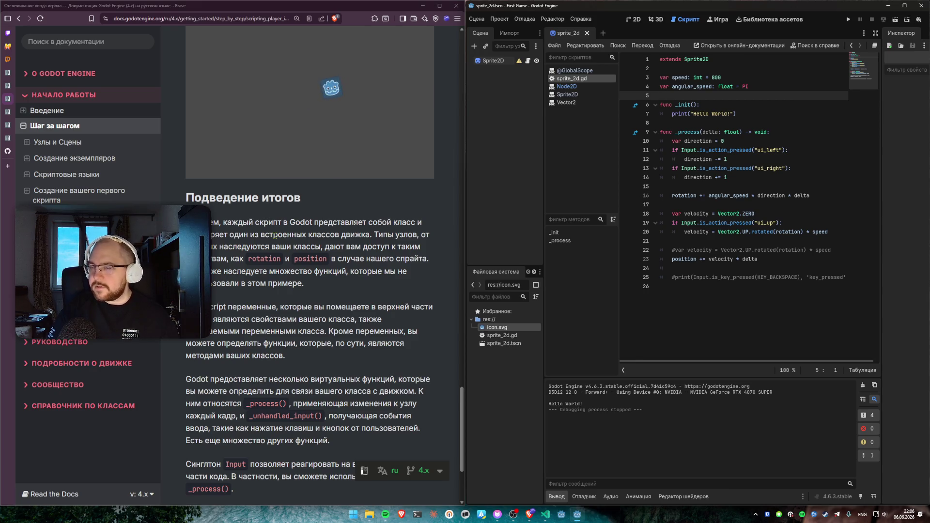
Step: Move the speed and angular_speed declarations to the script's end and test-run the scene
left_click_drag(773, 87, 773, 72)
key("ctrl+x")
left_click(749, 300)
key("ctrl+v")
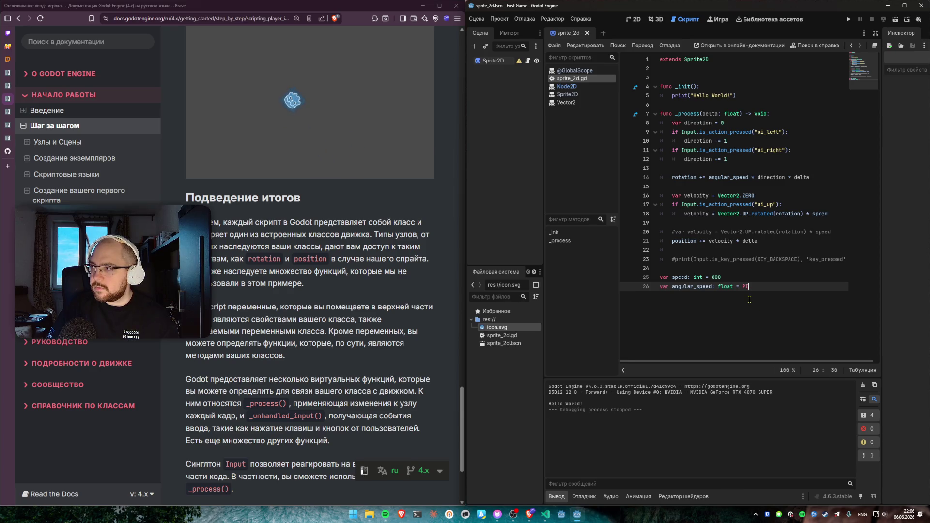
left_click(755, 268)
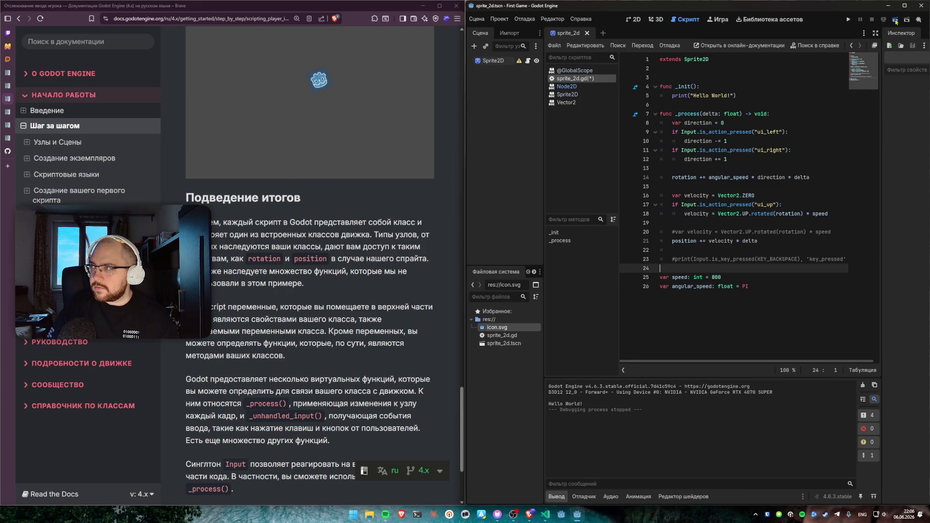
left_click(895, 22)
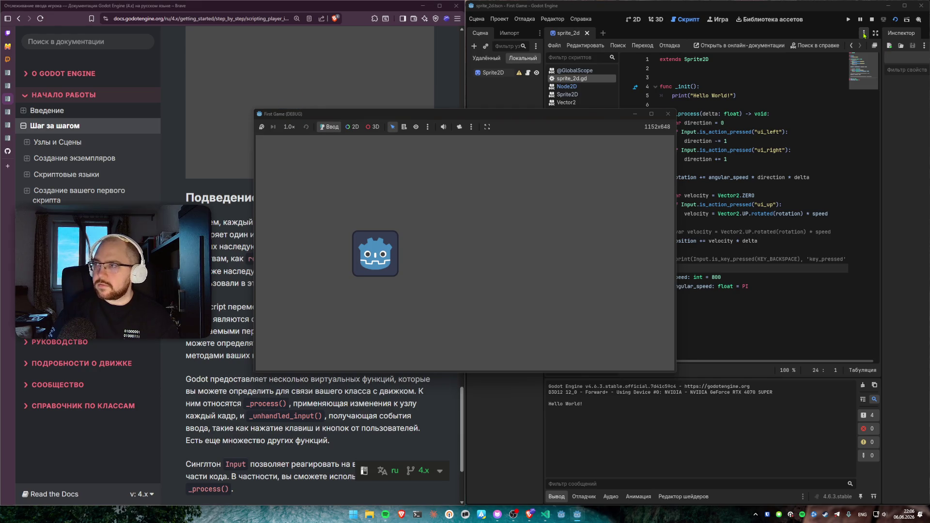
key("Right")
key("Up")
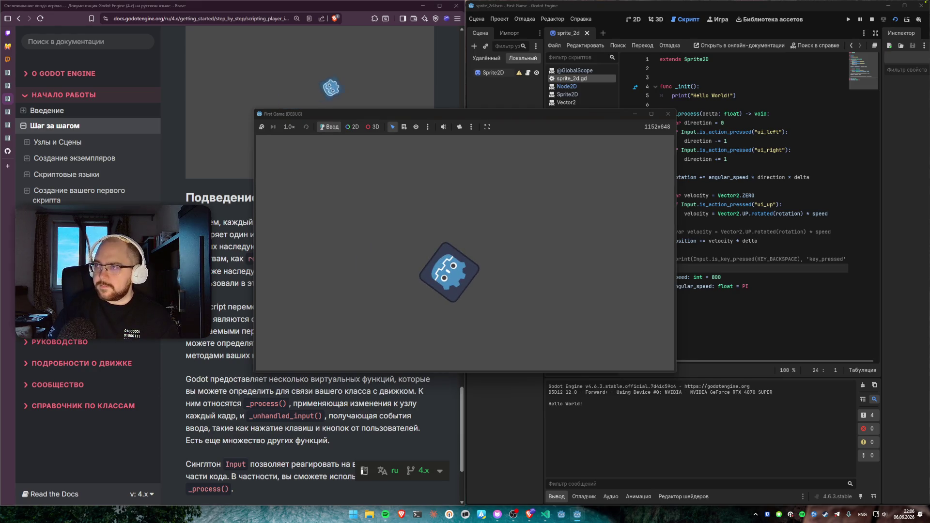
left_click(663, 117)
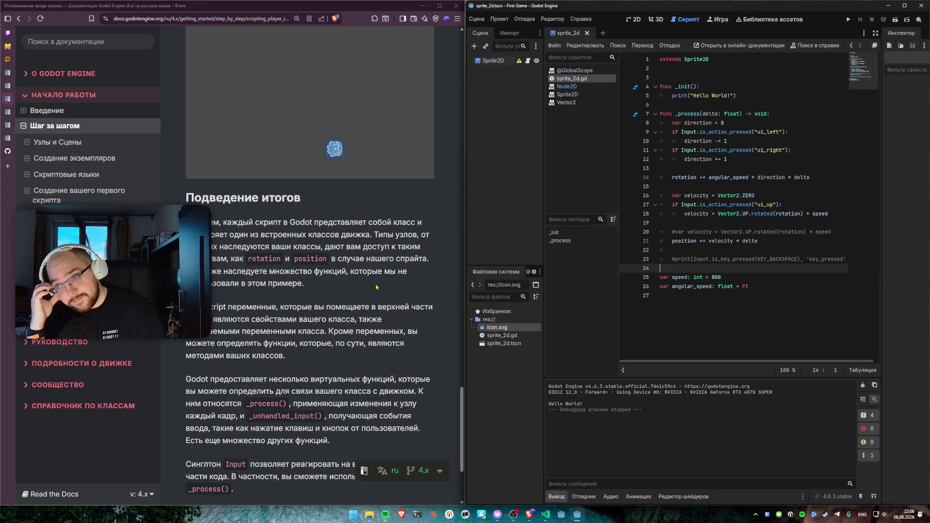
Step: Restore the declarations to the top of the script, below extends Sprite2D
left_click(722, 302)
key("shift+Up")
key("shift+Up")
left_click_drag(678, 283, 659, 78)
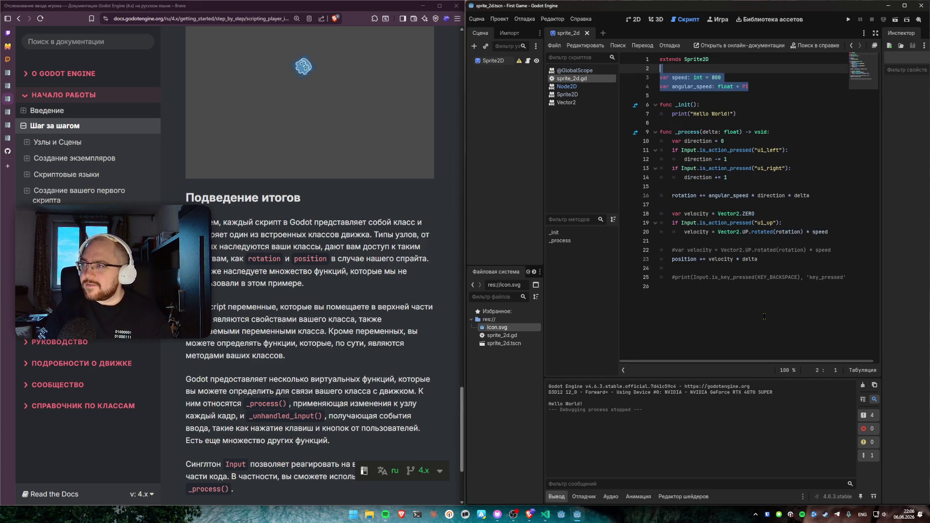
left_click(706, 290)
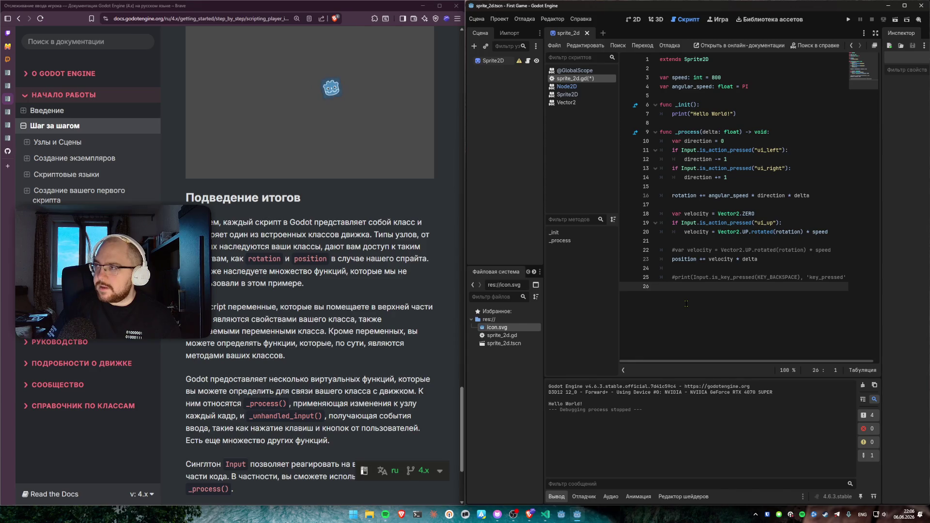
key("Return")
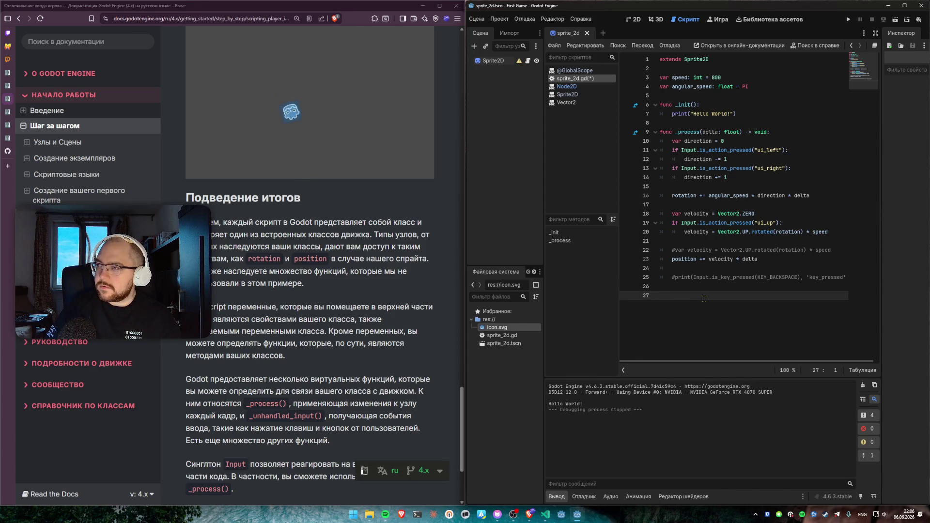
left_click(696, 60, "ctrl")
scroll(705, 211, "down", 10)
scroll(704, 211, "up", 2)
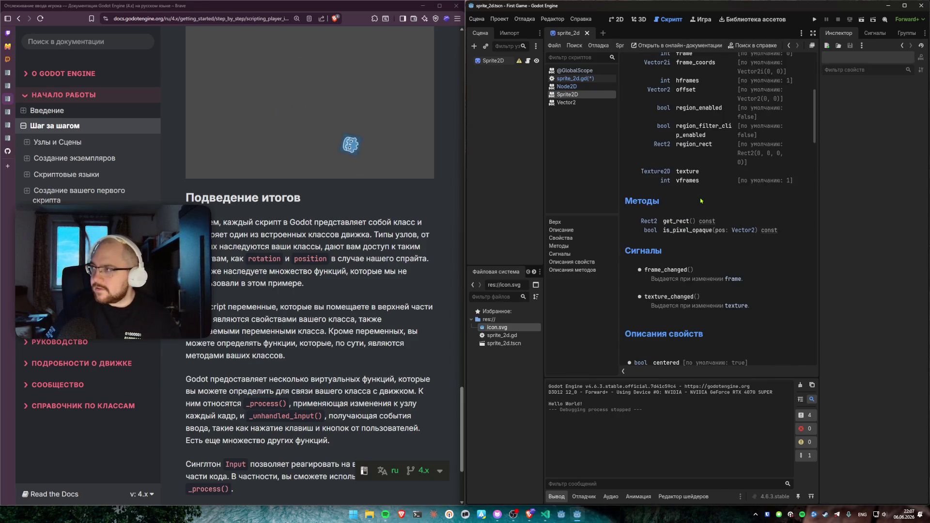
left_click(586, 79)
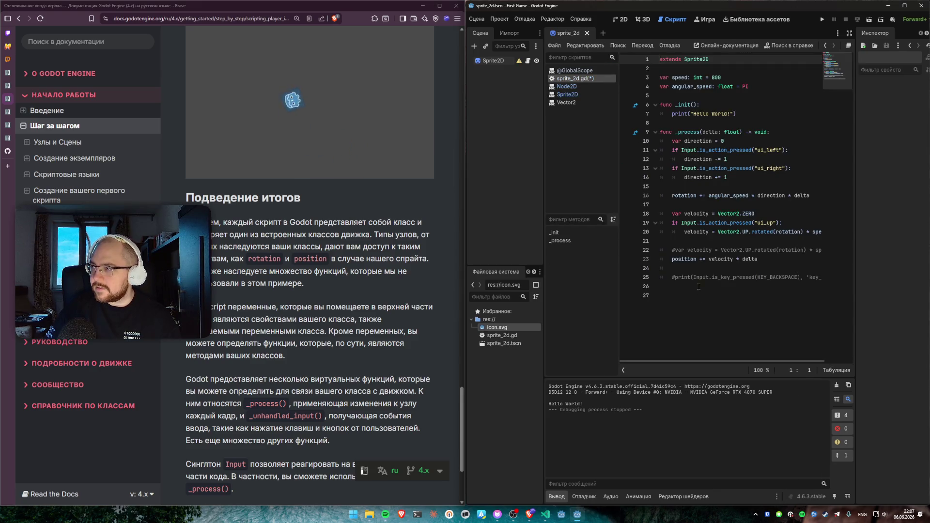
left_click(698, 309)
type("func ")
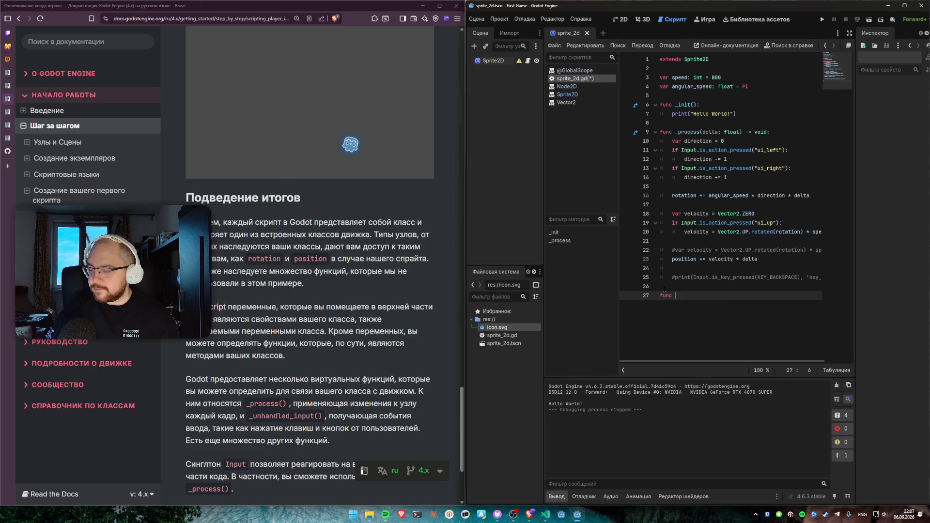
type("get_rect")
type("():")
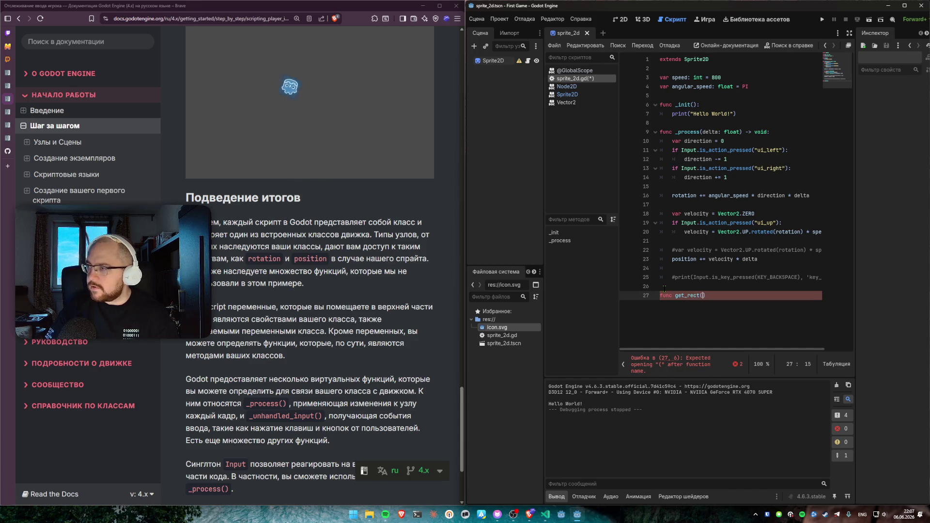
key("Return")
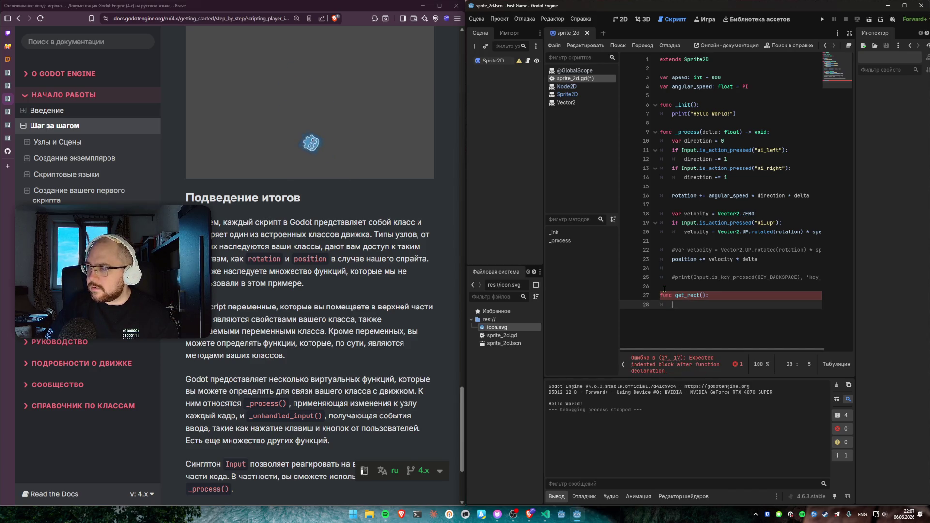
type("print()")
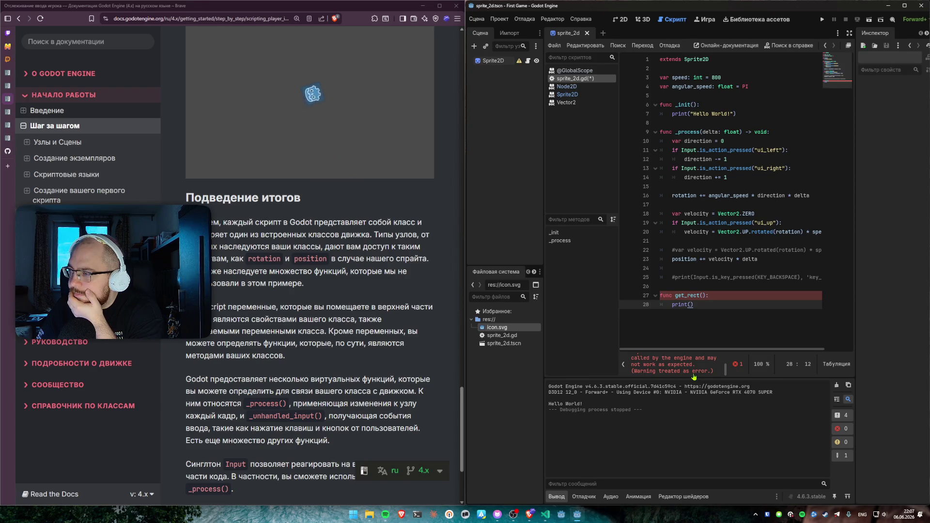
left_click_drag(725, 307, 668, 287)
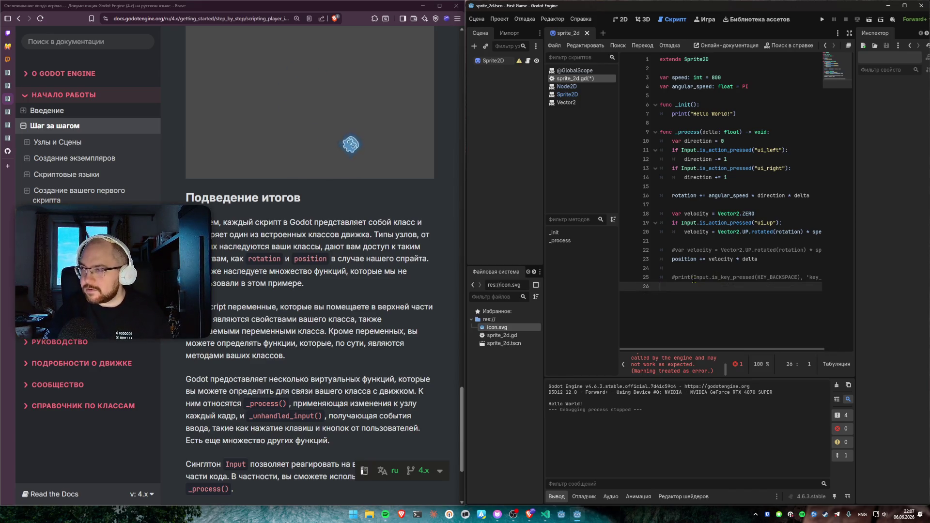
key("BackSpace")
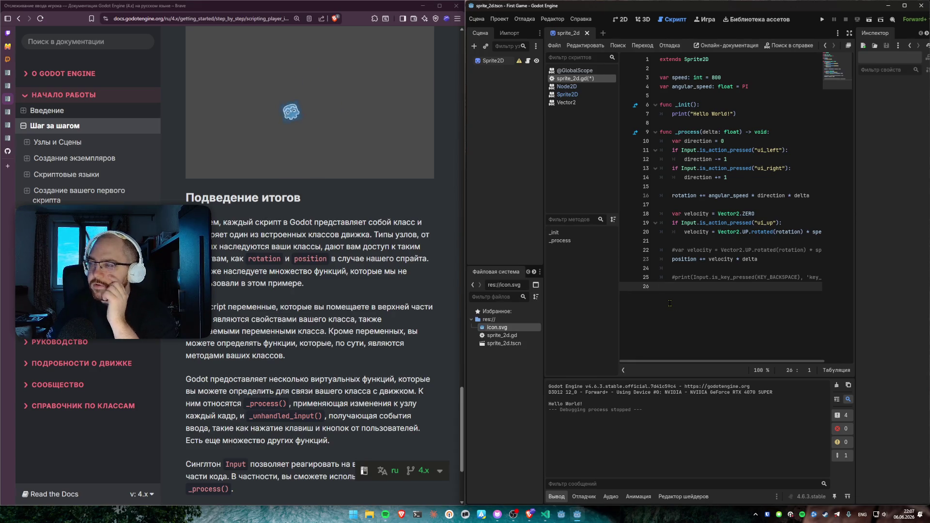
Step: Save sprite_2d.gd and read the summary on virtual functions and _process()
key("ctrl+s")
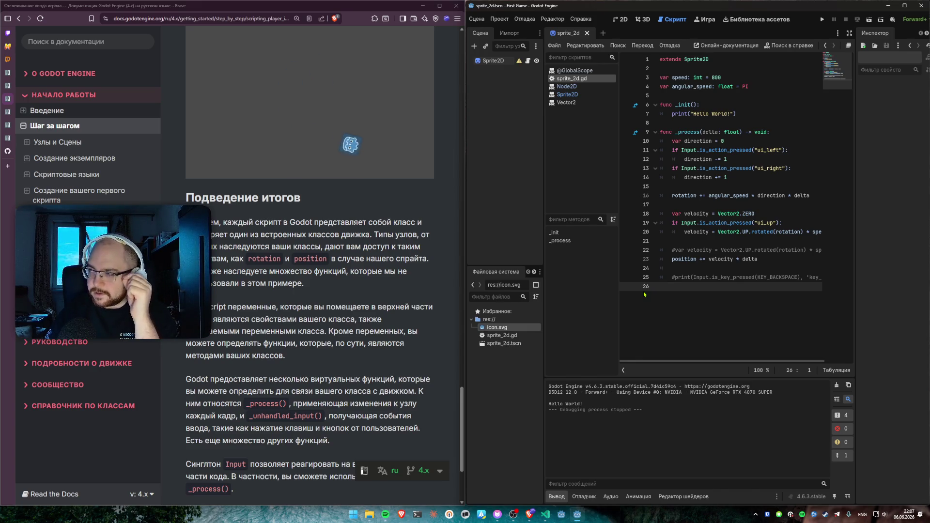
scroll(305, 320, "down", 2)
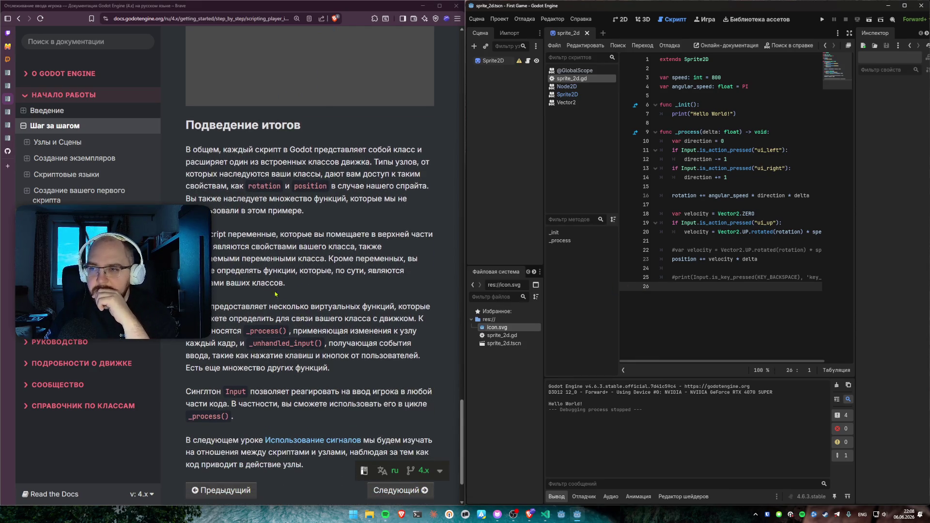
scroll(260, 308, "down", 2)
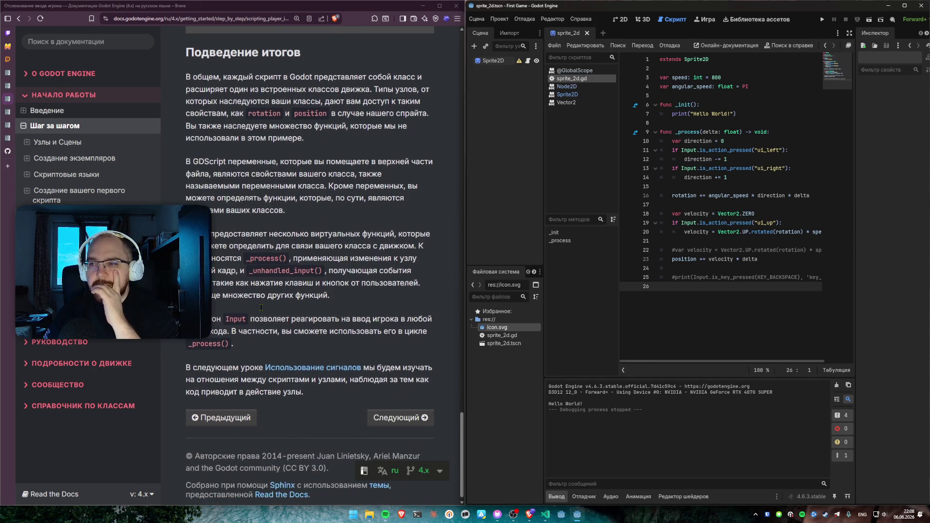
left_click_drag(318, 246, 411, 246)
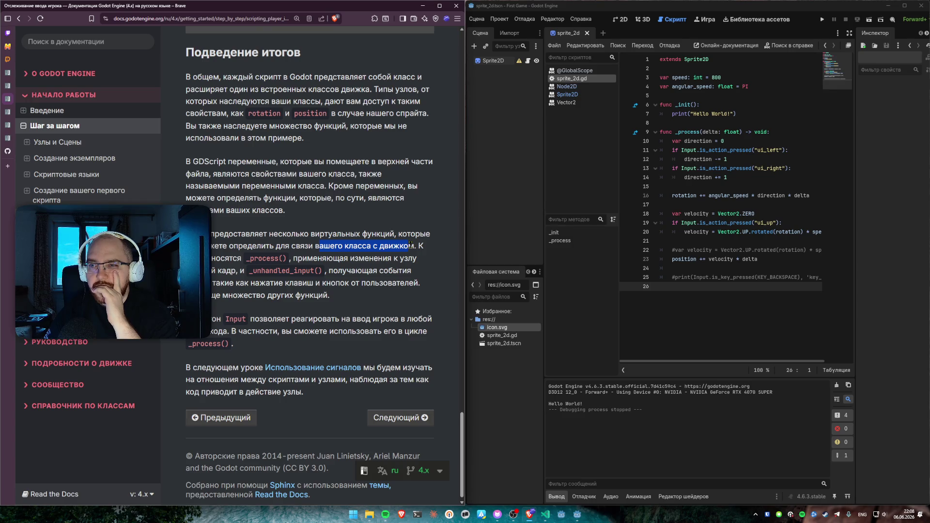
mouse_move(410, 245)
left_mouse_down()
mouse_move(416, 259)
mouse_move(339, 296)
mouse_move(377, 320)
mouse_move(358, 347)
left_mouse_up()
left_click(359, 347)
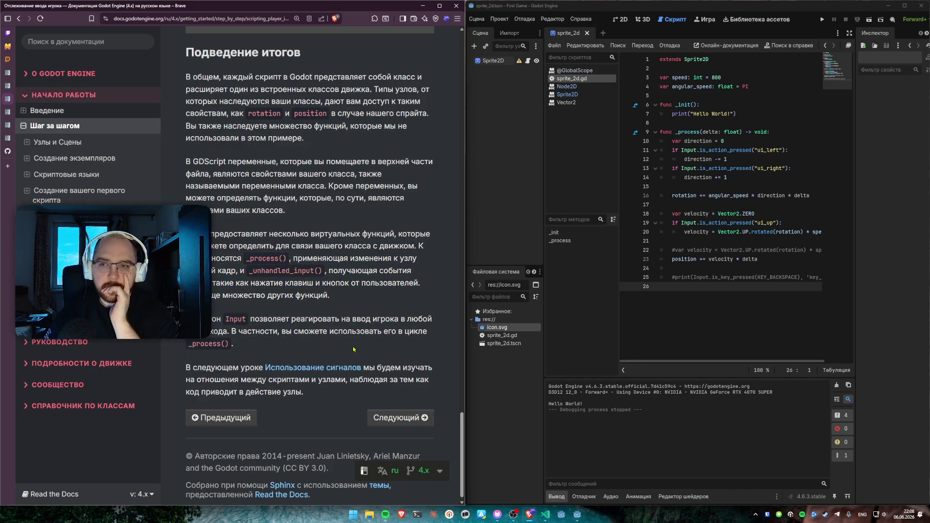
Step: Read the paragraph about Input and go to the next lesson, Использование сигналов
mouse_move(251, 344)
left_mouse_down()
mouse_move(193, 319)
mouse_move(234, 345)
left_mouse_up()
left_click(194, 319)
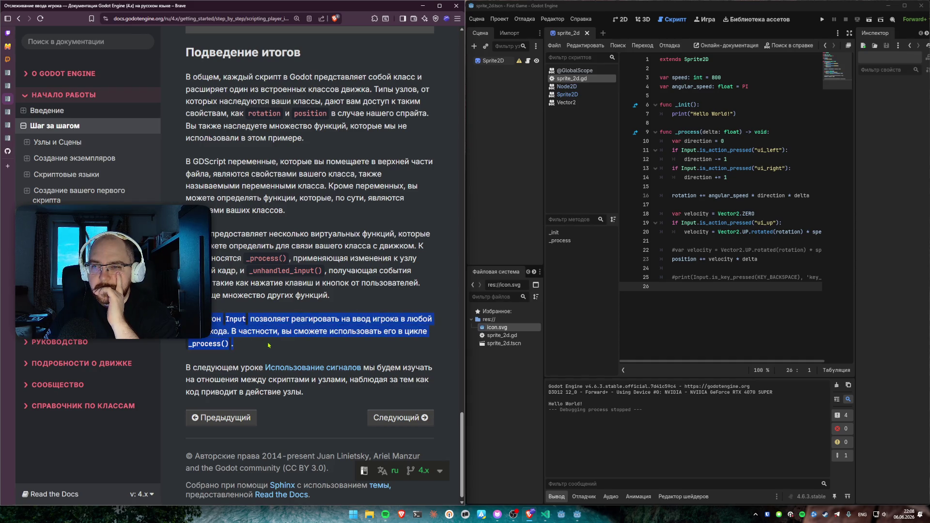
left_click(271, 349)
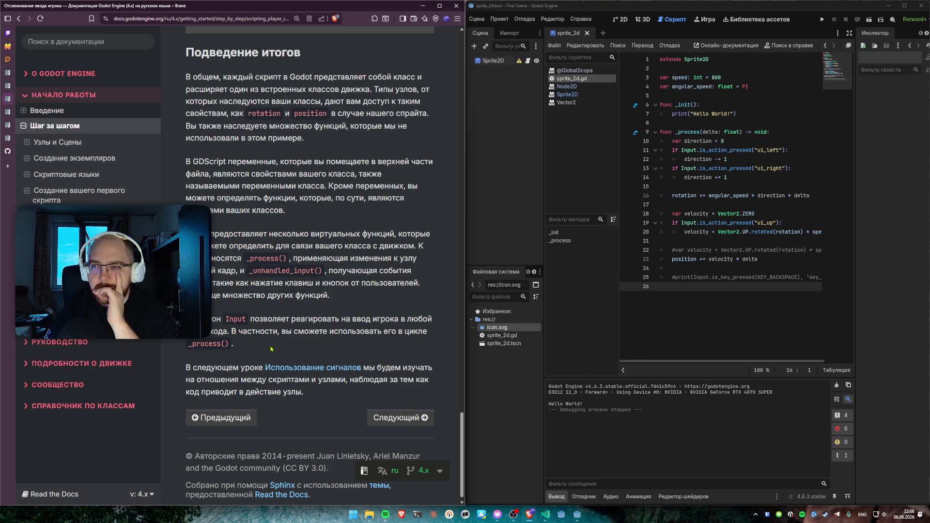
scroll(271, 349, "down", 1)
left_click(400, 412)
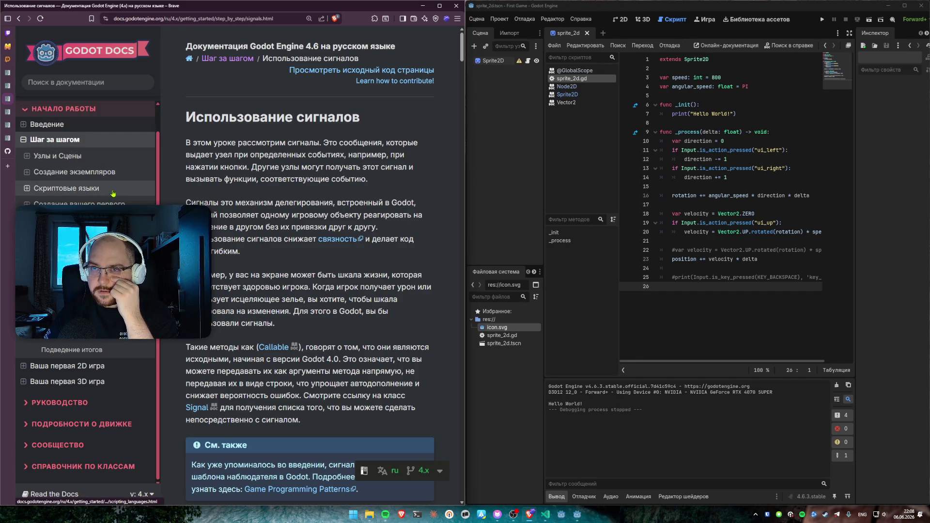
Step: Read the signals lesson's opening paragraphs on what signals are and reduced coupling
scroll(113, 193, "up", 1)
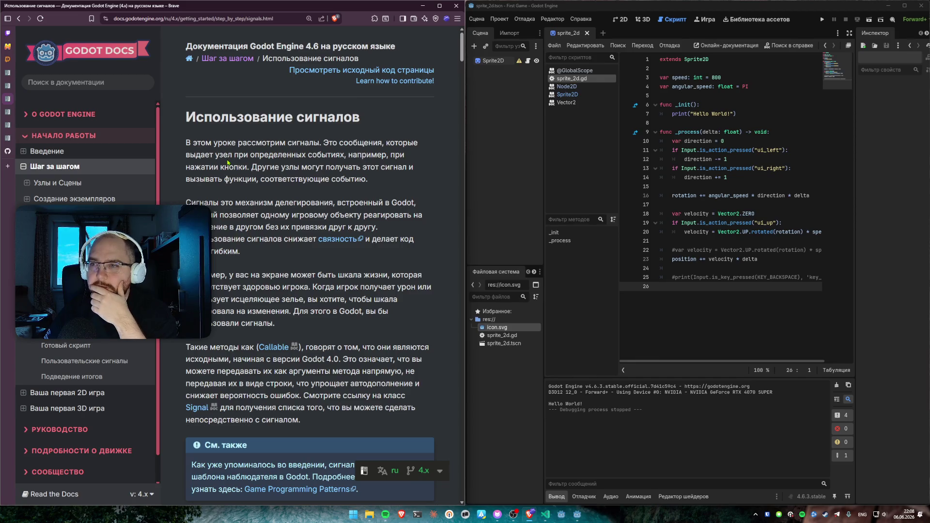
mouse_move(185, 142)
left_mouse_down()
mouse_move(341, 203)
mouse_move(384, 188)
left_mouse_up()
left_click(382, 188)
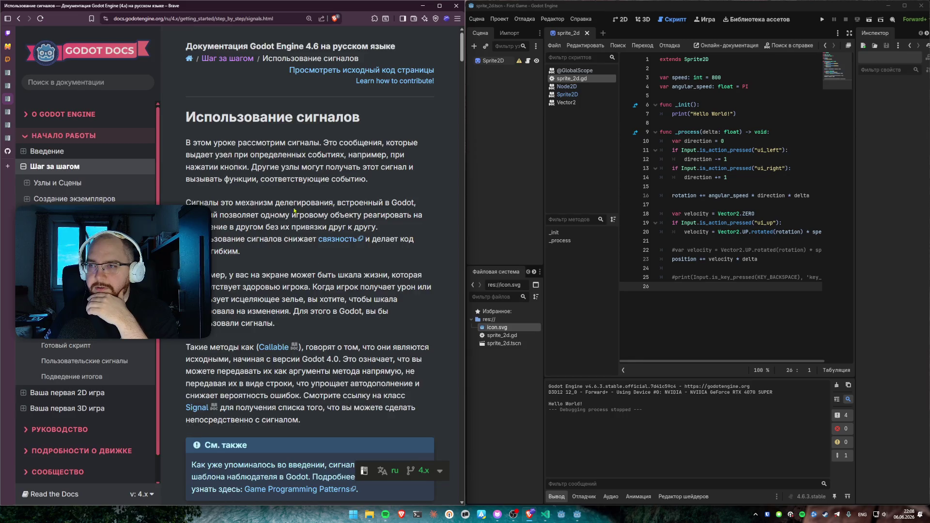
scroll(275, 197, "down", 3)
left_click_drag(260, 145, 184, 138)
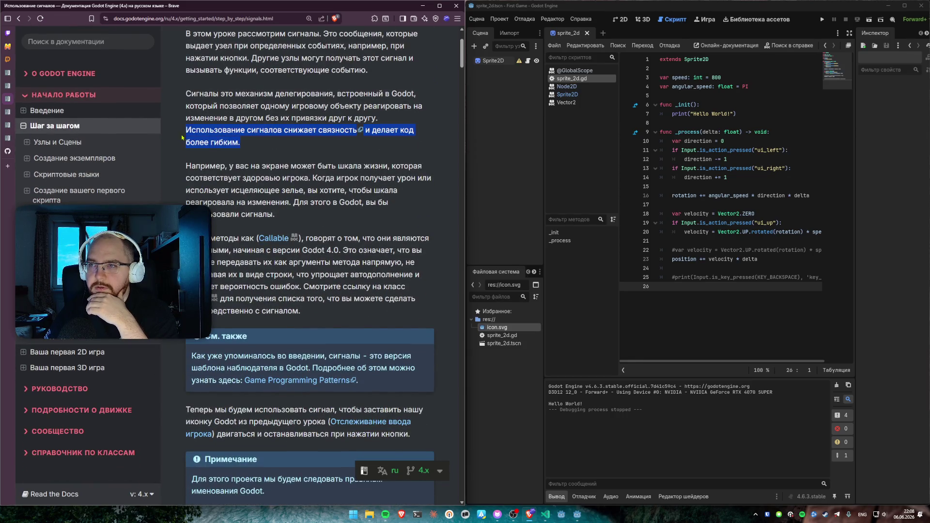
left_click(251, 144)
mouse_move(265, 146)
left_mouse_down()
mouse_move(209, 143)
mouse_move(179, 96)
left_mouse_up()
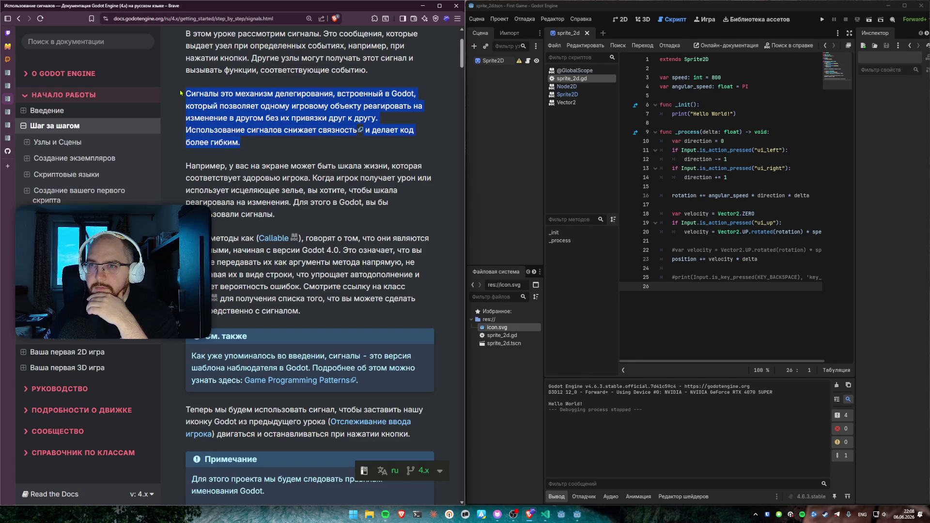
left_click(221, 137)
scroll(250, 153, "down", 2)
scroll(250, 154, "up", 2)
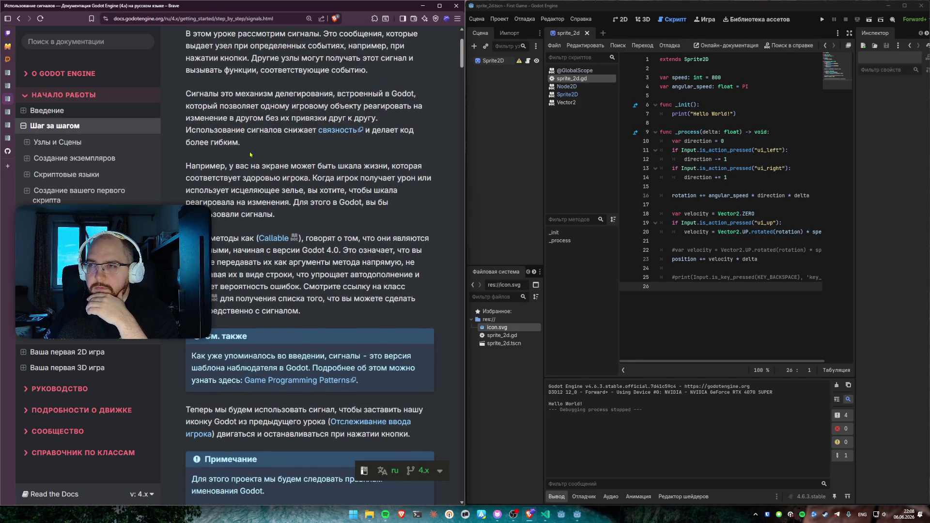
left_click_drag(250, 154, 188, 138)
left_click(270, 148)
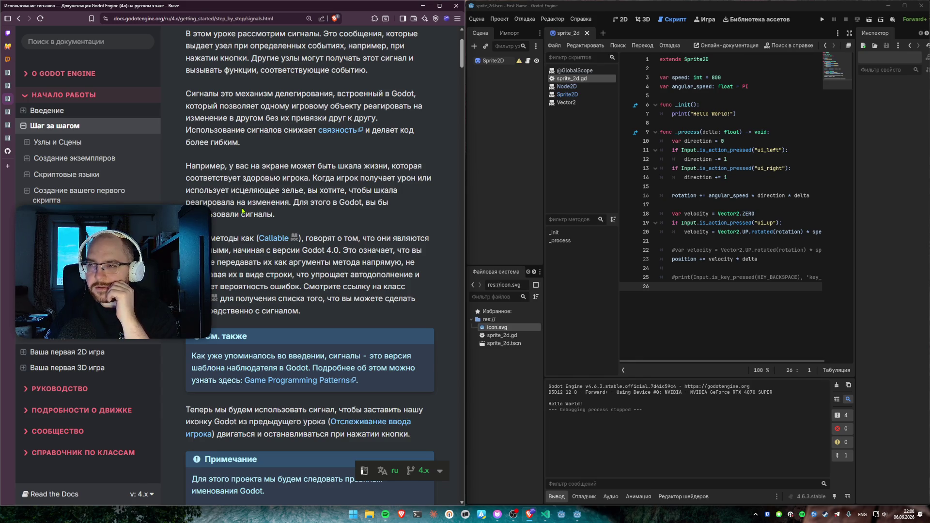
Step: Read the health bar example and the note on Callable methods in Godot 4
mouse_move(314, 178)
left_mouse_down()
mouse_move(432, 178)
mouse_move(434, 193)
left_mouse_up()
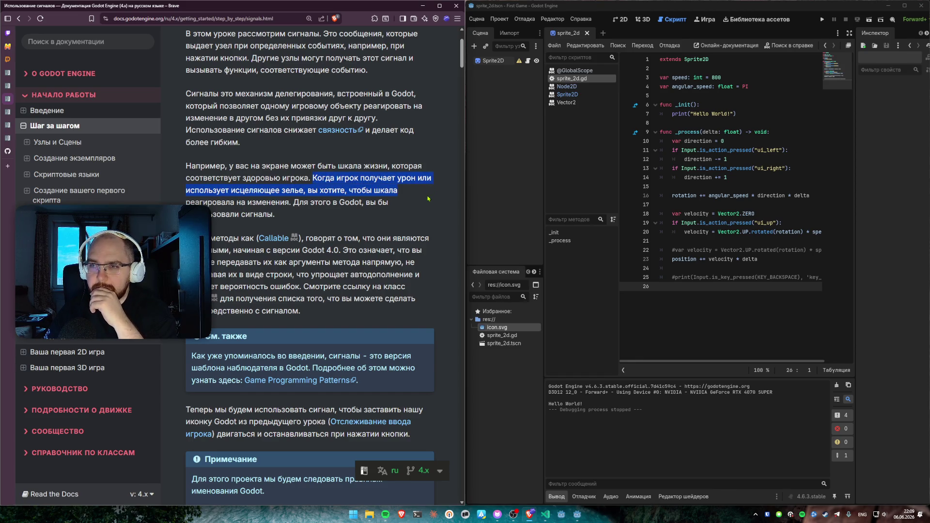
left_click(390, 211)
left_click_drag(346, 214, 186, 171)
left_click(272, 153)
scroll(182, 168, "down", 2)
left_click_drag(182, 168, 336, 167)
left_click(336, 167)
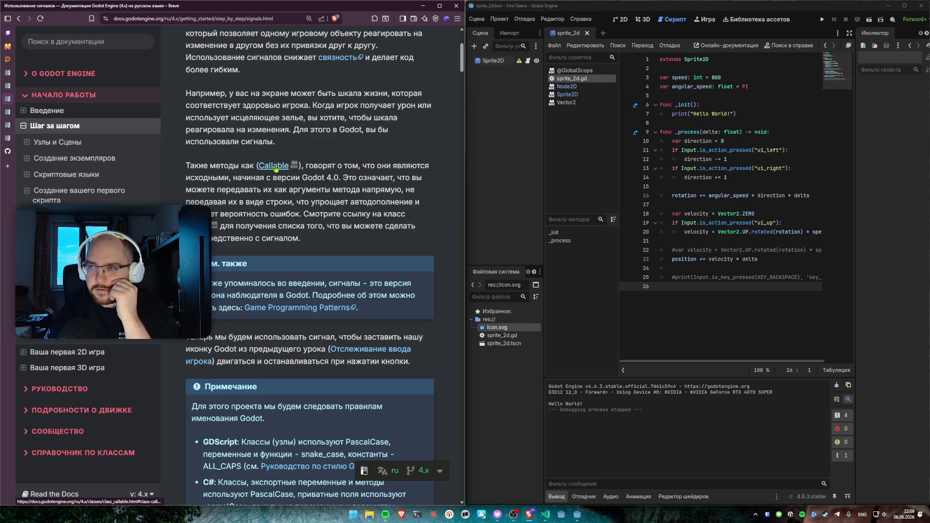
left_click_drag(275, 177, 333, 177)
left_click(332, 178)
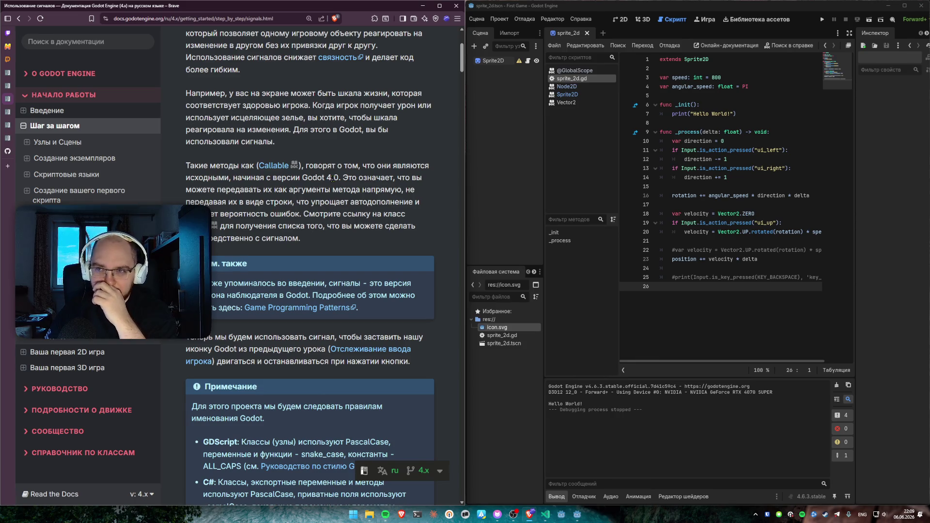
Step: Open the Callable reference in a new tab, then return and read about passing methods as arguments
middle_click(271, 167)
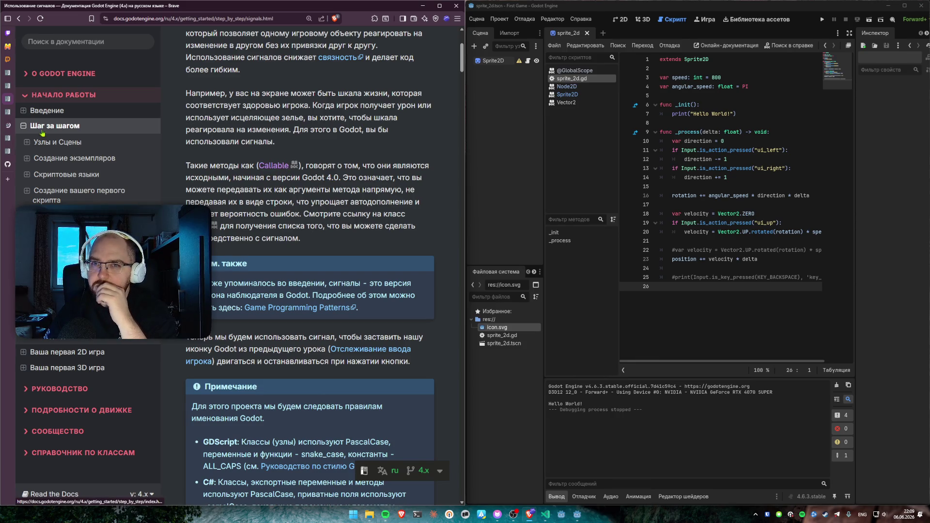
left_click(7, 126)
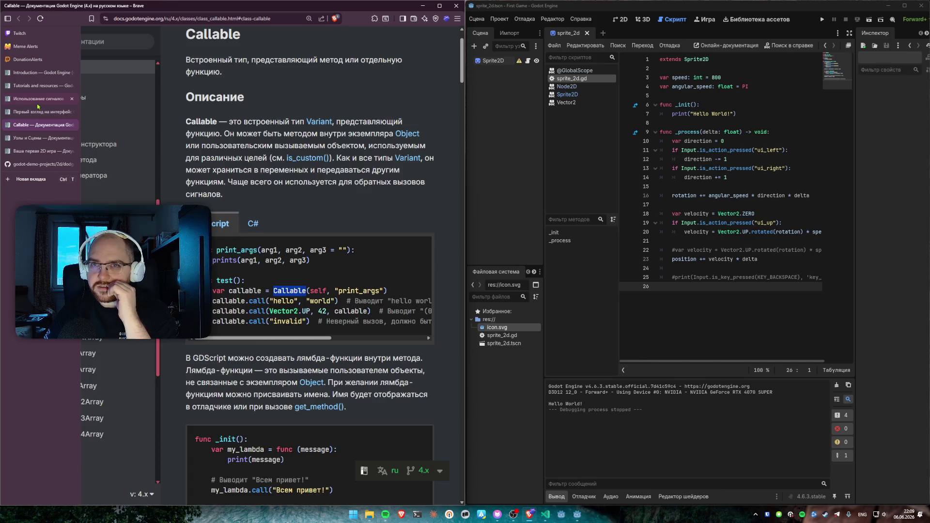
left_click(38, 98)
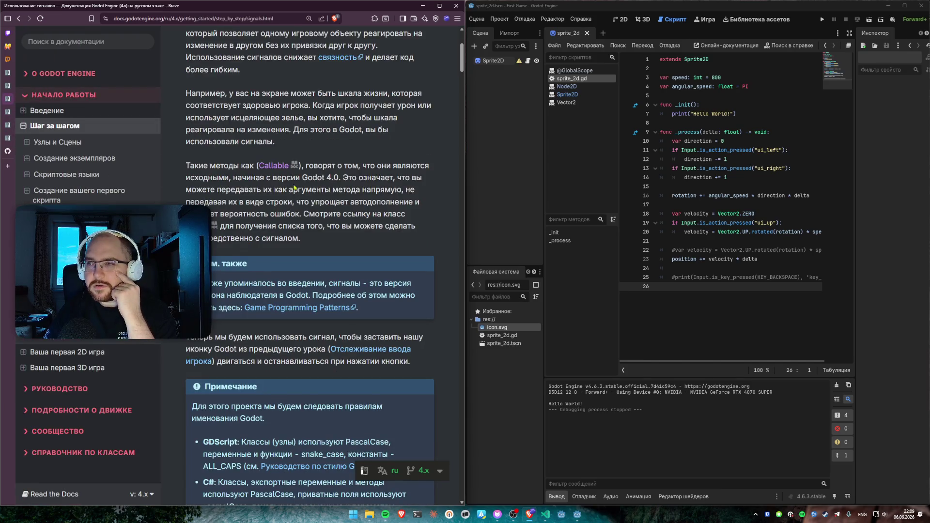
mouse_move(341, 178)
left_mouse_down()
mouse_move(388, 190)
mouse_move(281, 190)
mouse_move(401, 190)
mouse_move(293, 202)
mouse_move(406, 203)
mouse_move(332, 238)
mouse_move(308, 215)
left_mouse_up()
left_click(327, 238)
left_click(298, 239)
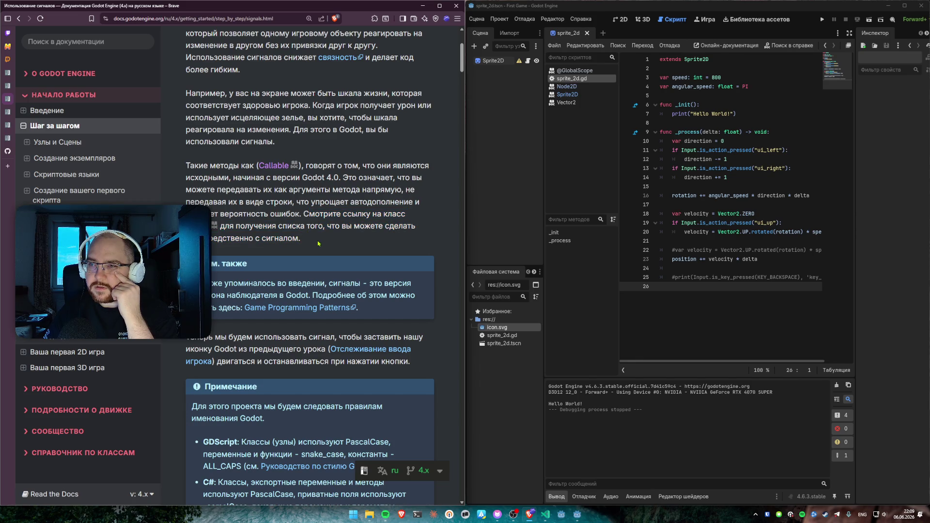
Step: Scroll to the scene setup section, reading about moving the Godot icon and naming conventions
scroll(318, 243, "down", 1)
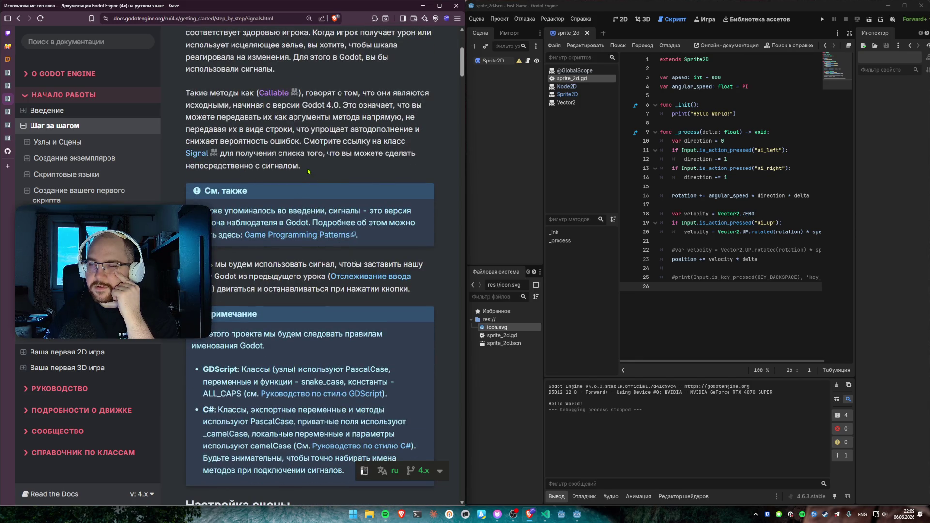
scroll(310, 172, "down", 1)
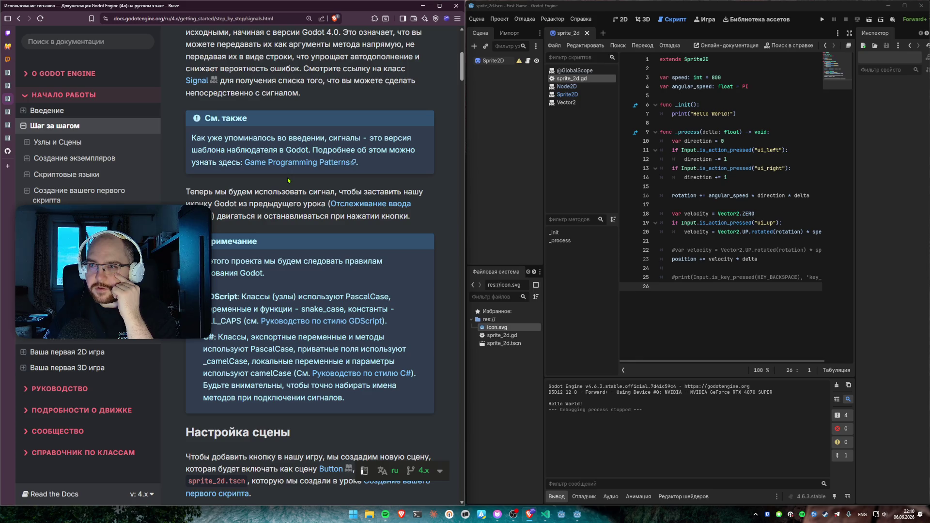
scroll(288, 180, "down", 2)
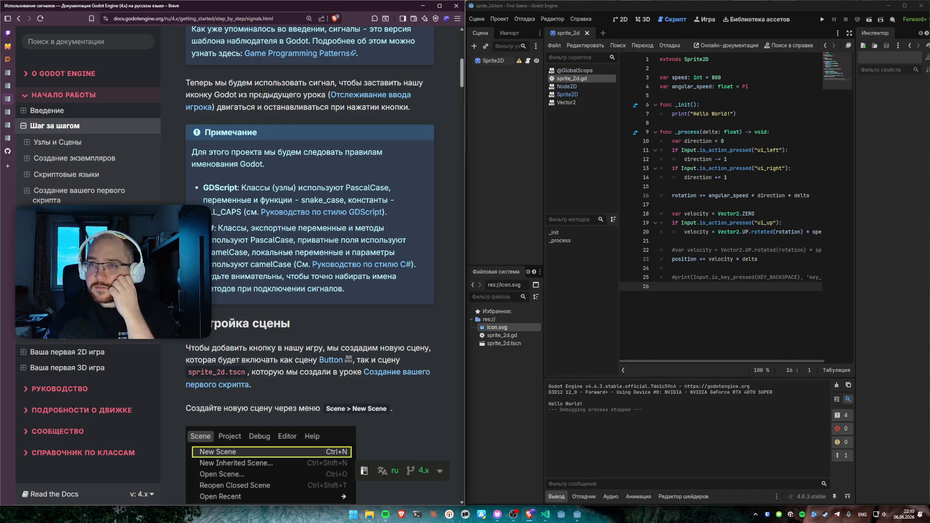
mouse_move(294, 83)
left_mouse_down()
mouse_move(360, 83)
mouse_move(282, 93)
mouse_move(261, 107)
left_mouse_up()
left_click(288, 125)
scroll(287, 132, "down", 1)
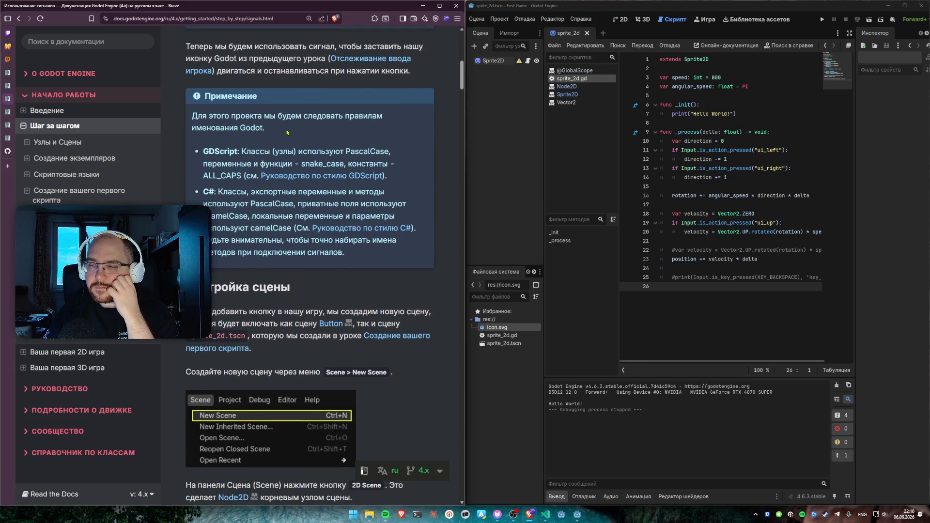
mouse_move(287, 132)
left_mouse_down()
mouse_move(195, 127)
mouse_move(310, 116)
mouse_move(194, 128)
left_mouse_up()
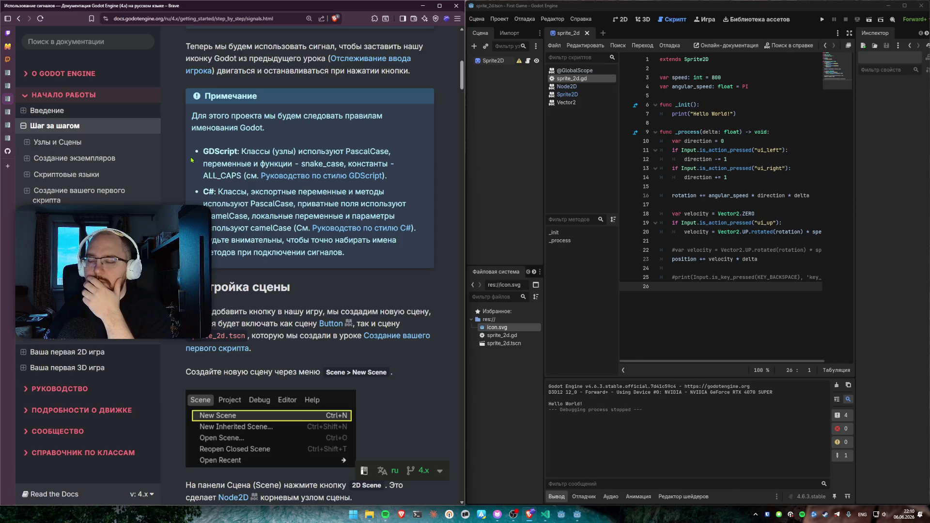
scroll(184, 199, "down", 3)
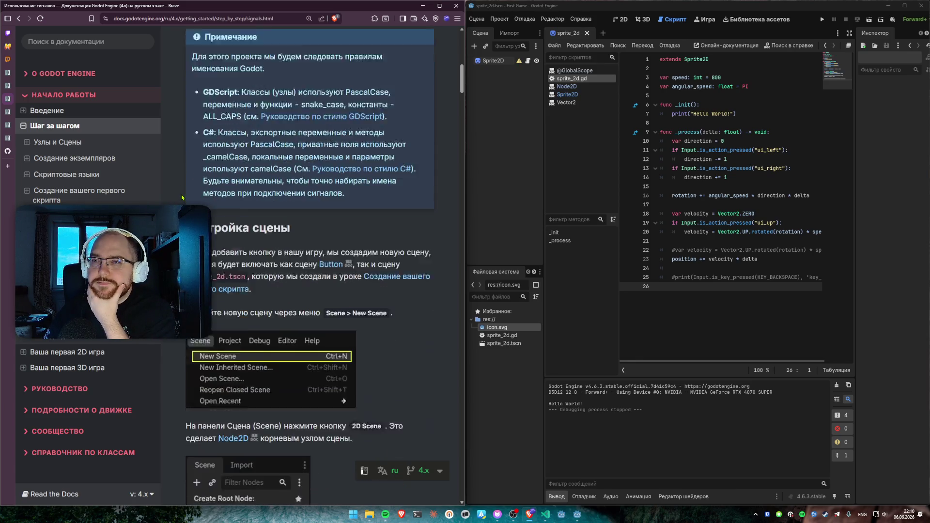
scroll(182, 197, "down", 2)
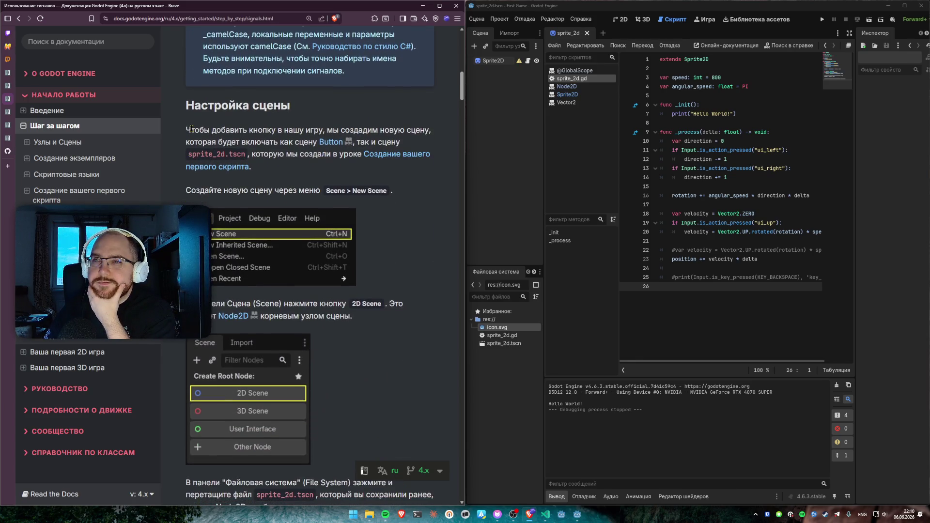
mouse_move(185, 128)
left_mouse_down()
mouse_move(420, 130)
mouse_move(434, 136)
mouse_move(429, 144)
left_mouse_up()
left_click(408, 147)
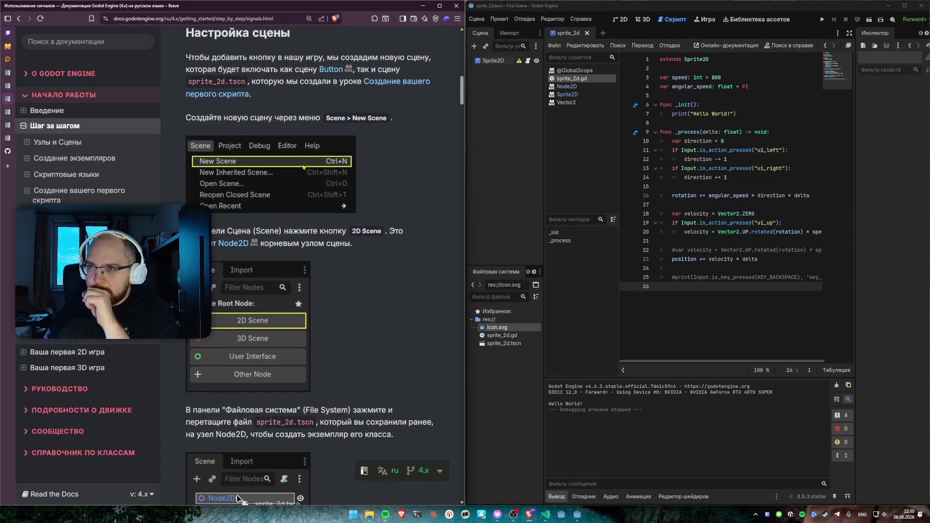
left_click(469, 78)
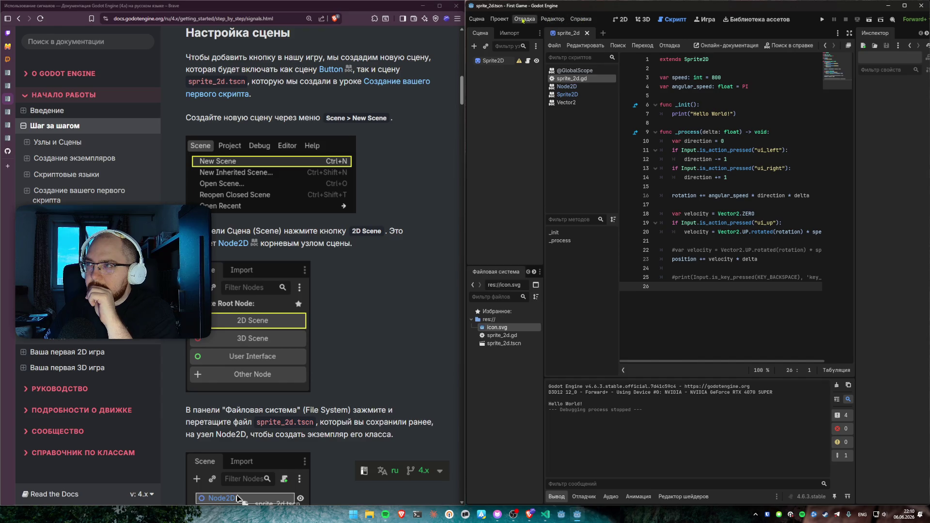
left_click(477, 19)
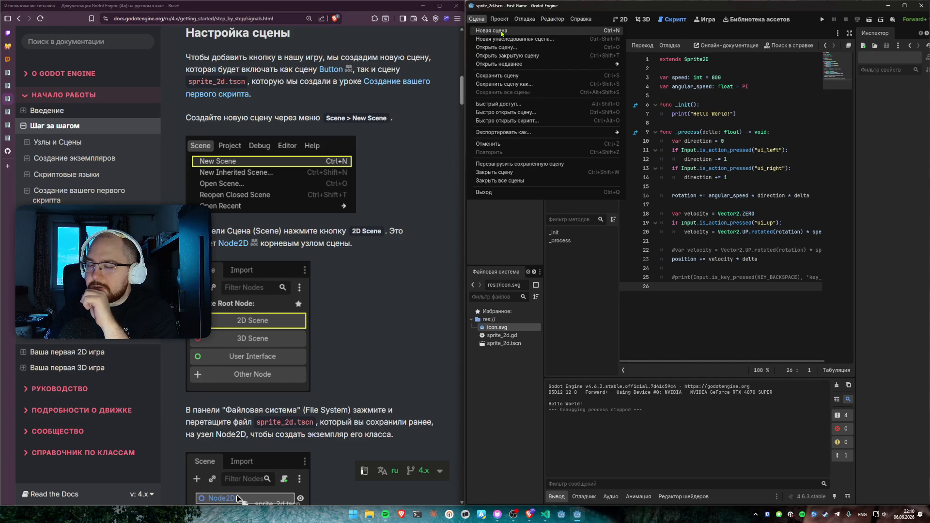
Step: Start a new 2D Scene with a Node2D root and save it to the project as node_2d.tscn
left_click(492, 31)
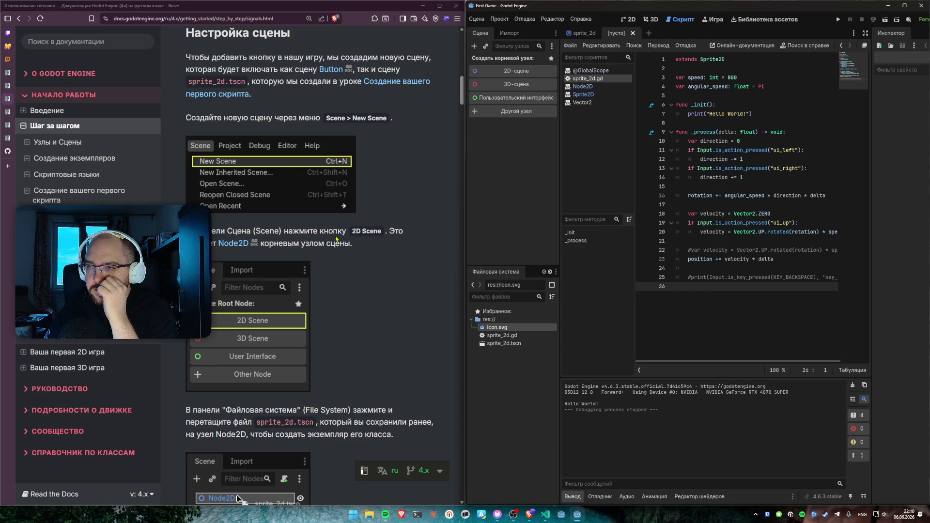
left_click(514, 71)
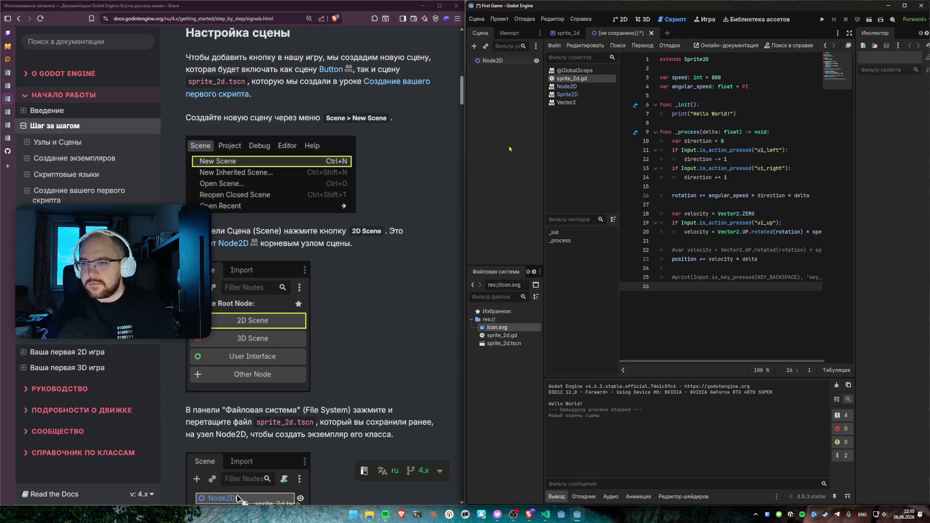
scroll(438, 166, "down", 3)
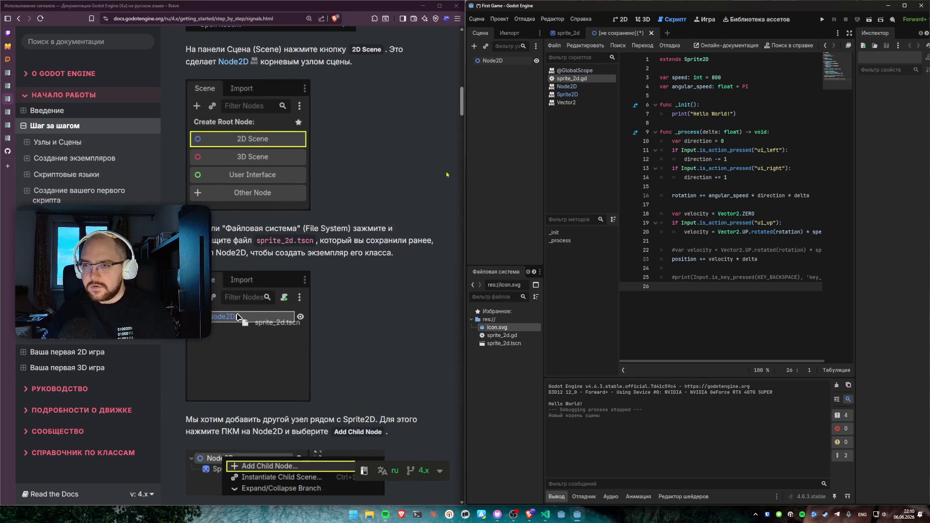
key("ctrl+s")
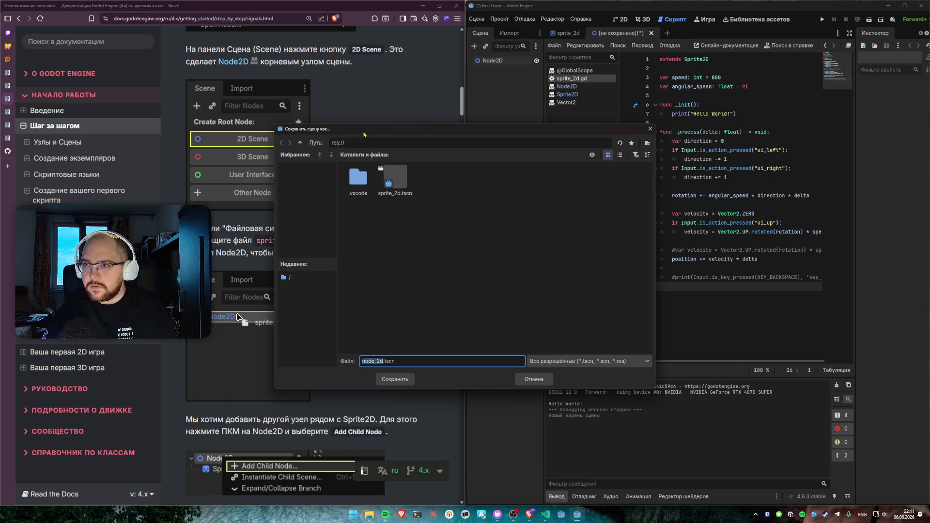
left_click_drag(349, 129, 493, 131)
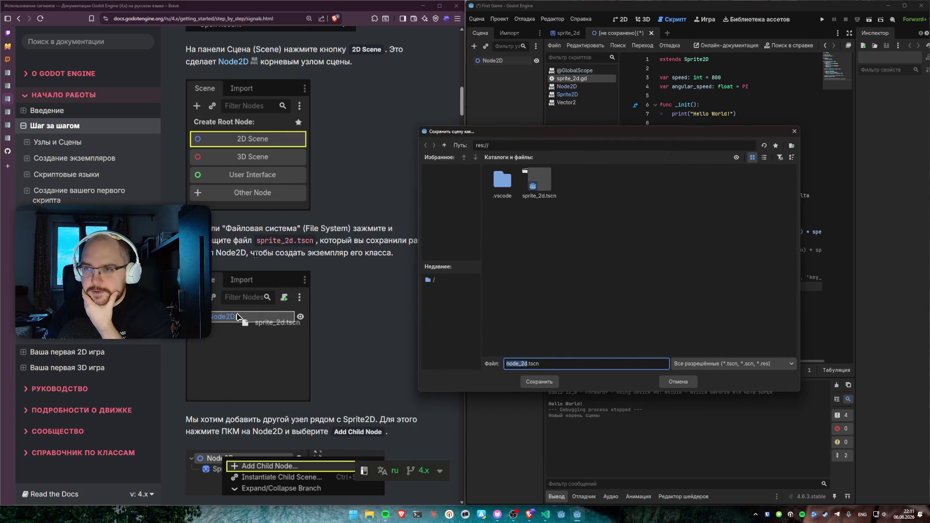
left_click(536, 383)
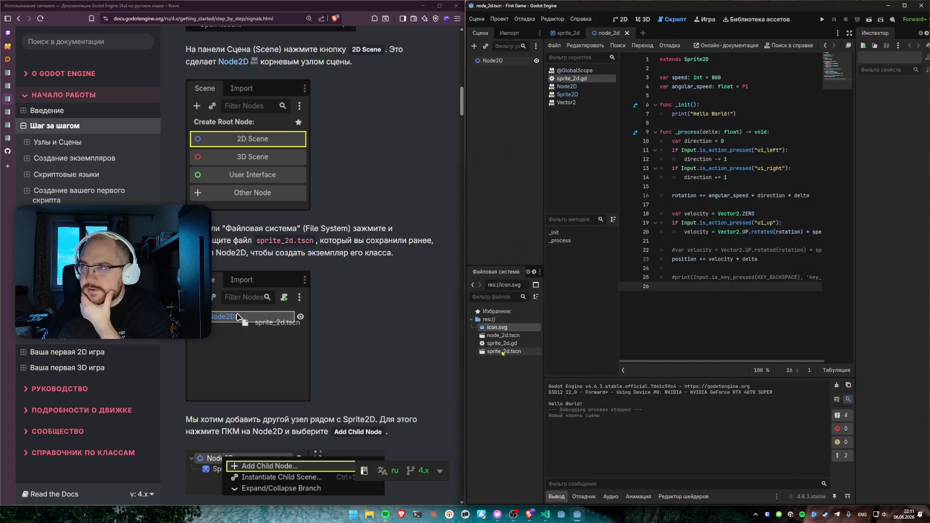
left_click(503, 351)
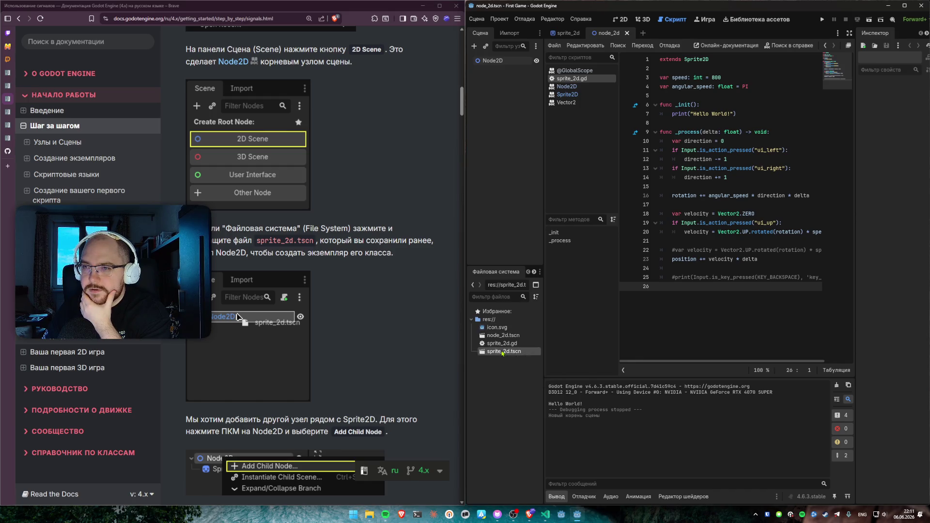
Step: Drag sprite_2d.tscn into the node_2d scene as a child of Node2D
mouse_move(501, 351)
left_mouse_down()
mouse_move(503, 127)
mouse_move(495, 119)
left_mouse_up()
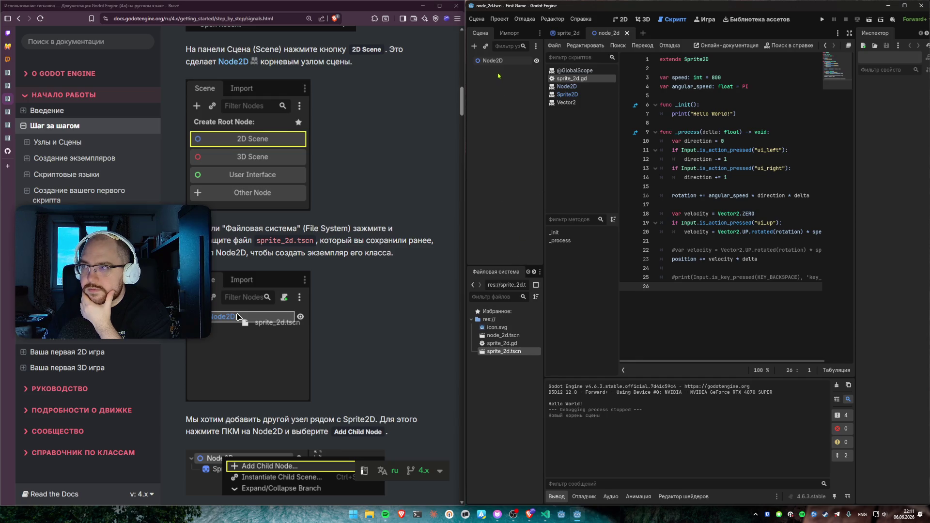
left_click_drag(501, 351, 479, 61)
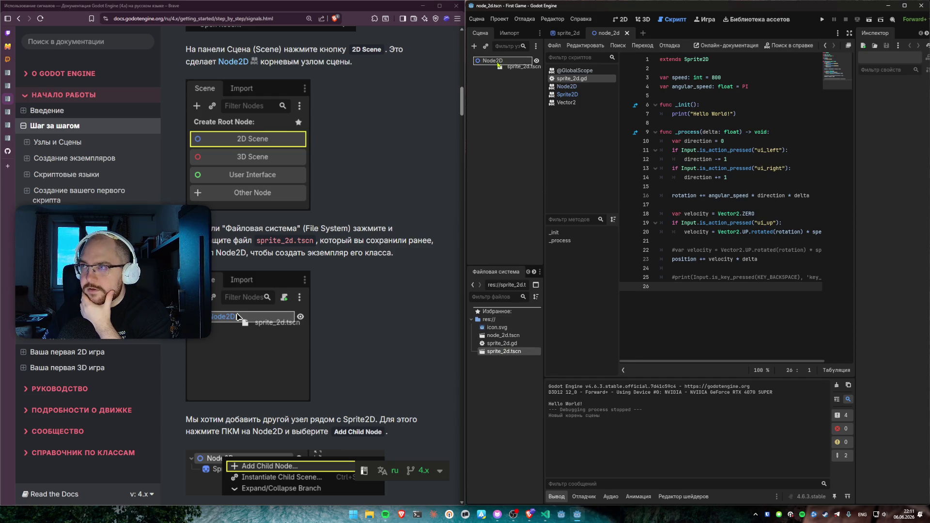
left_click(505, 88)
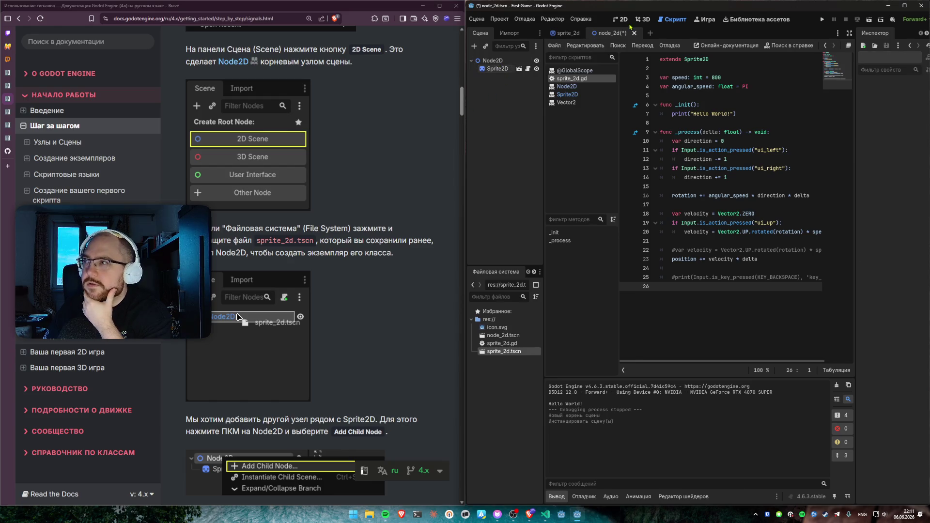
Step: Show the scene in the 2D view and bring up the Node2D root's context menu
left_click(622, 20)
left_click(498, 62)
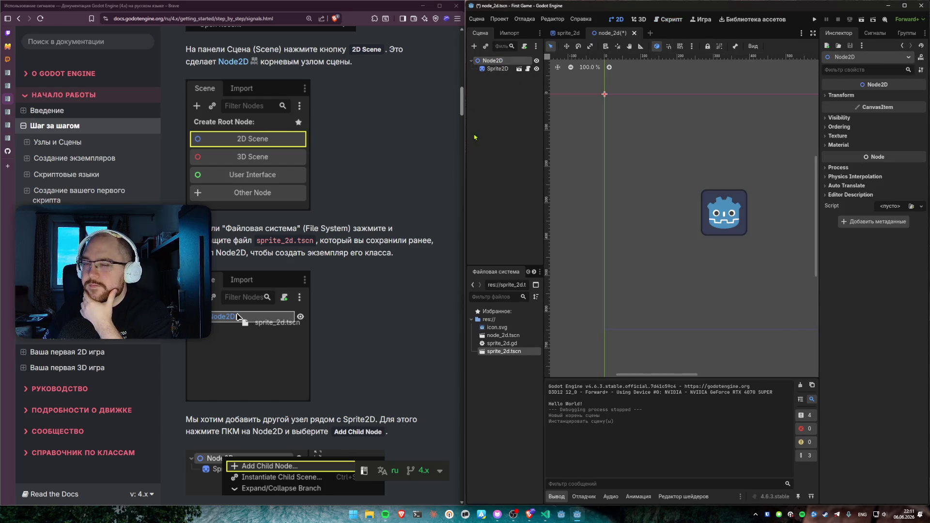
scroll(415, 161, "down", 5)
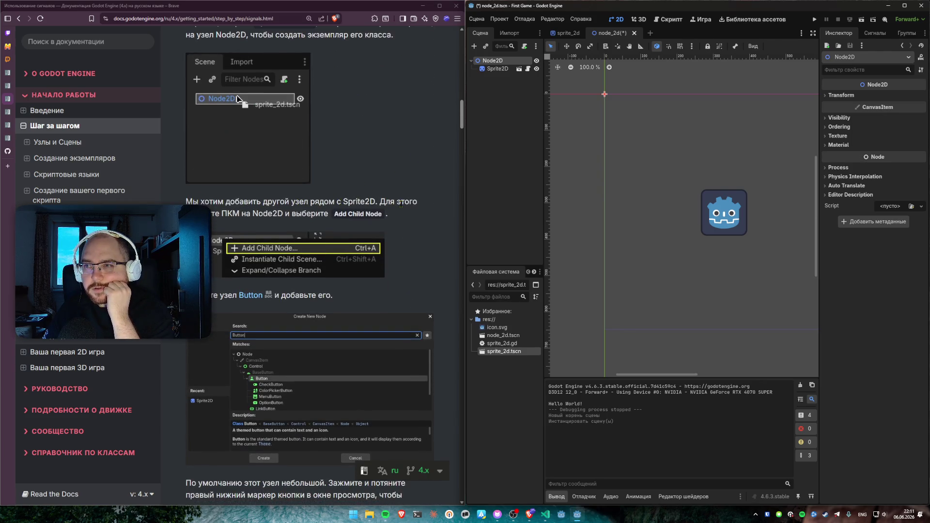
left_click_drag(371, 199, 402, 217)
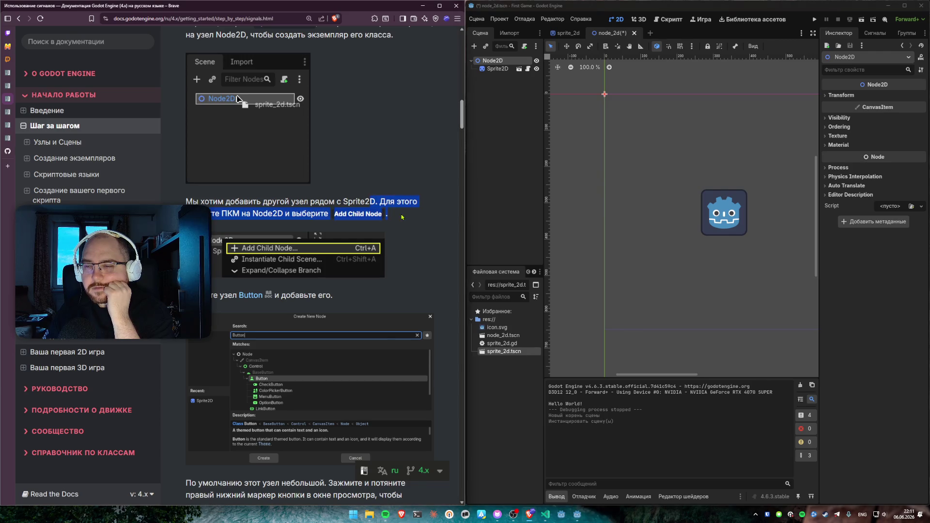
left_click(403, 218)
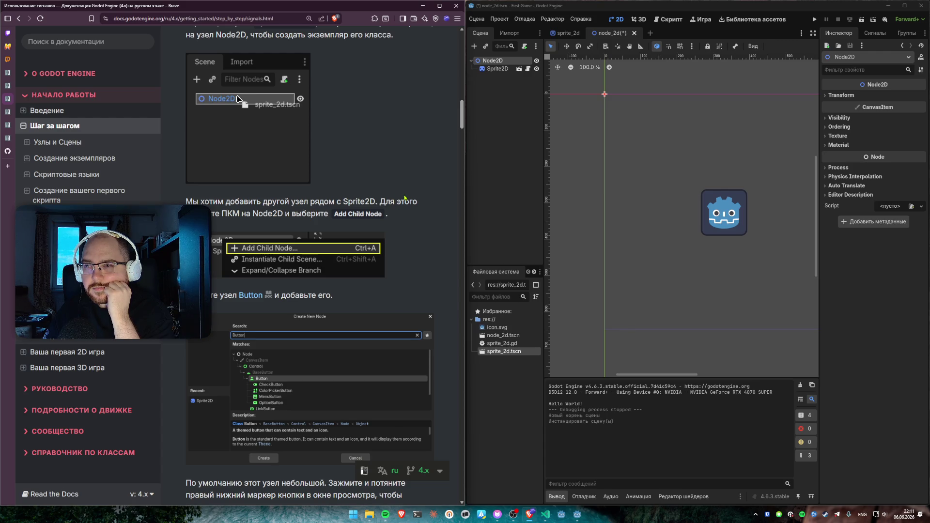
right_click(499, 63)
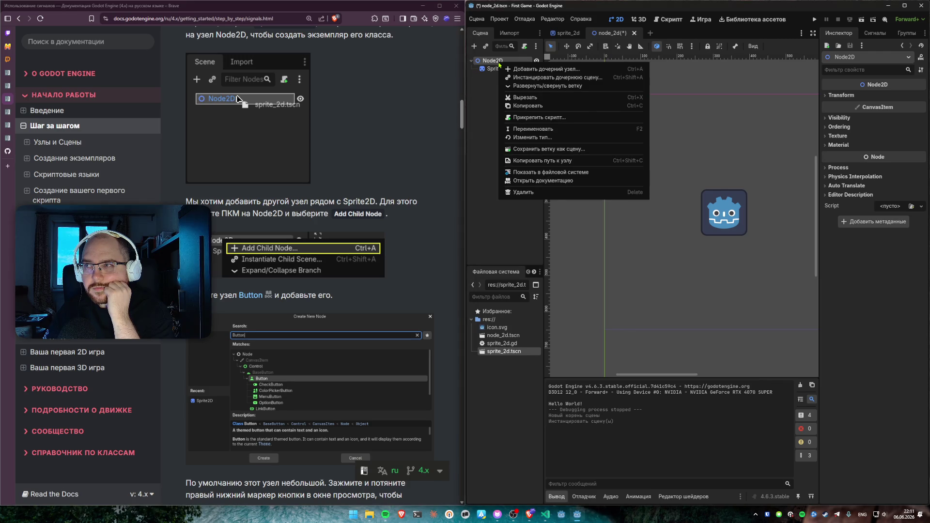
Step: Add a Button child node under Node2D by searching 'Butt'
left_click(528, 69)
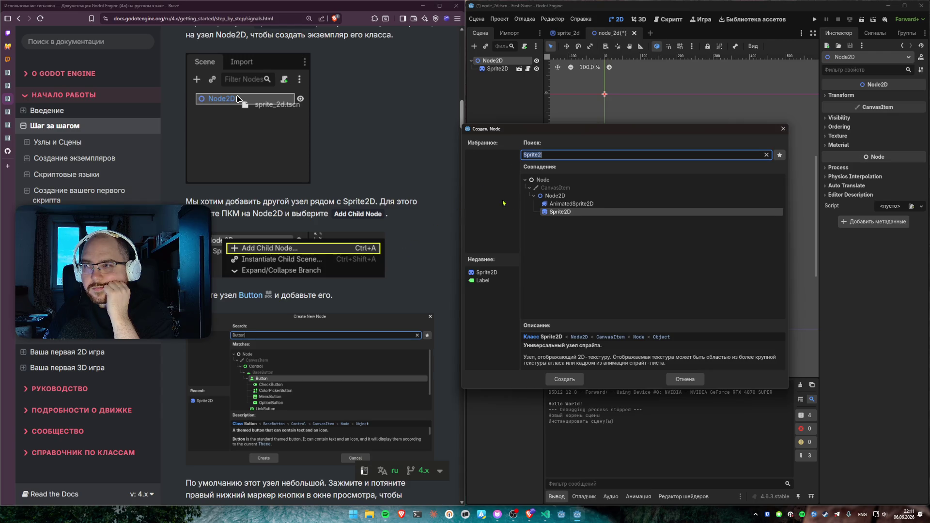
type("Butt")
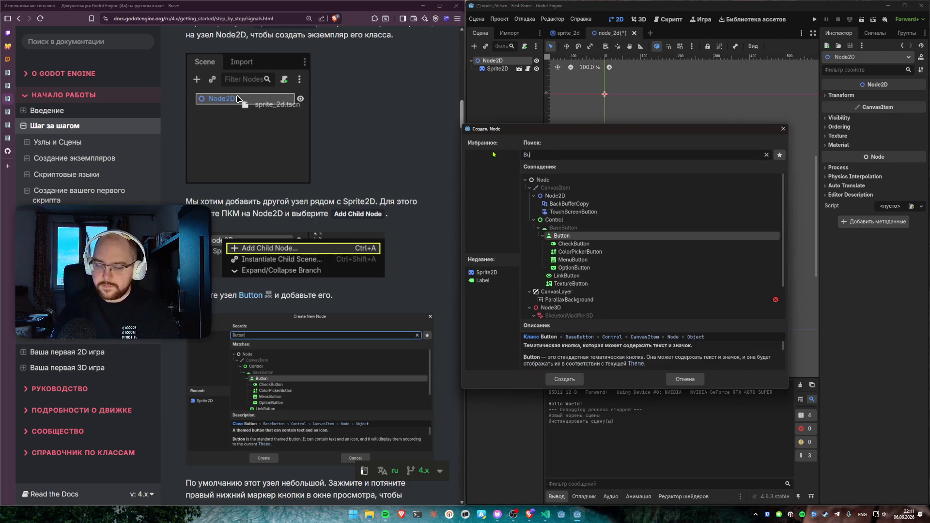
key("Return")
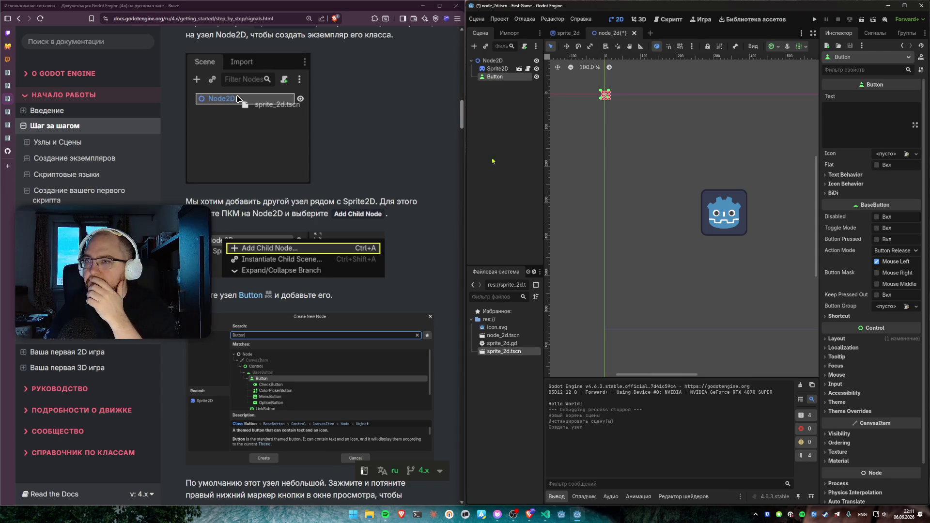
scroll(435, 191, "down", 5)
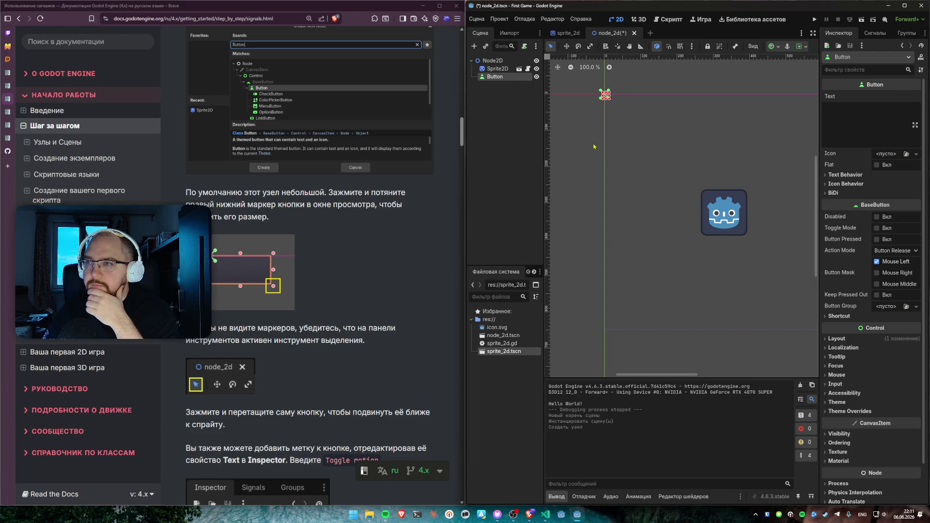
left_click(607, 110)
left_click(609, 100)
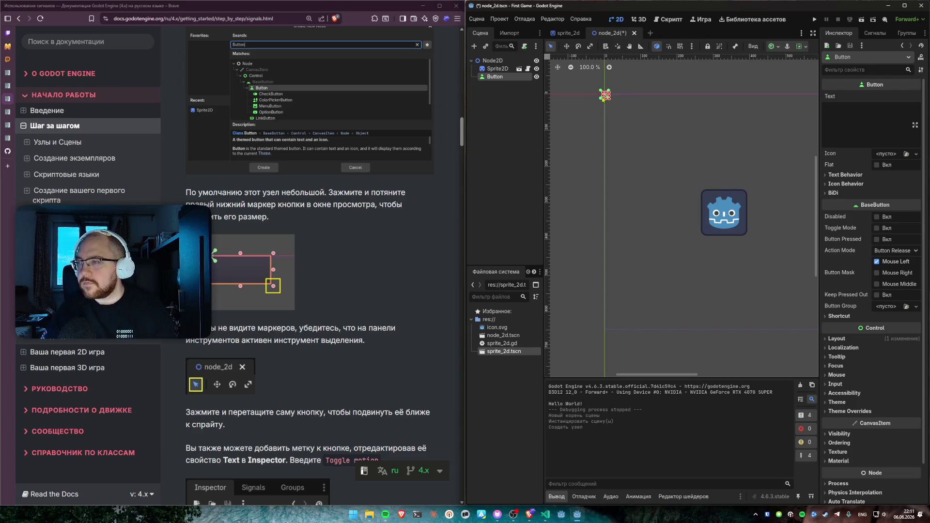
scroll(605, 102, "up", 3)
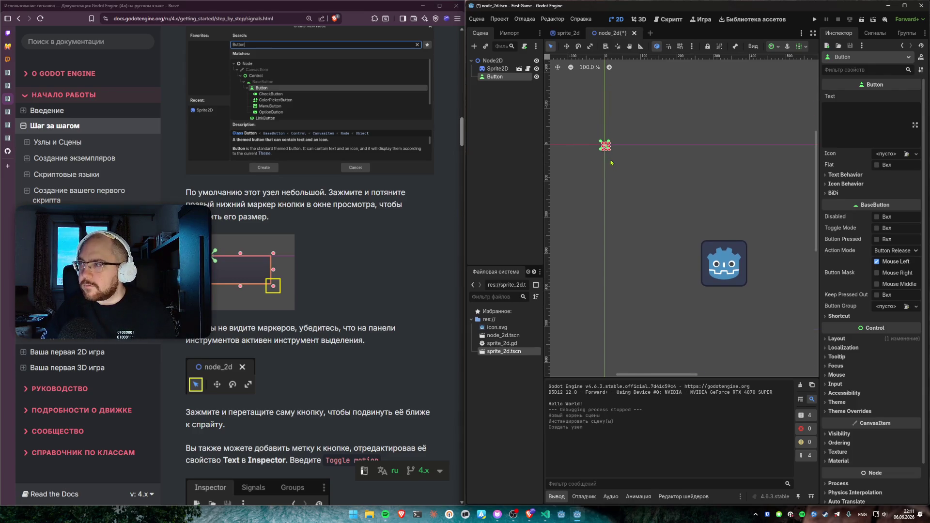
scroll(606, 155, "up", 10)
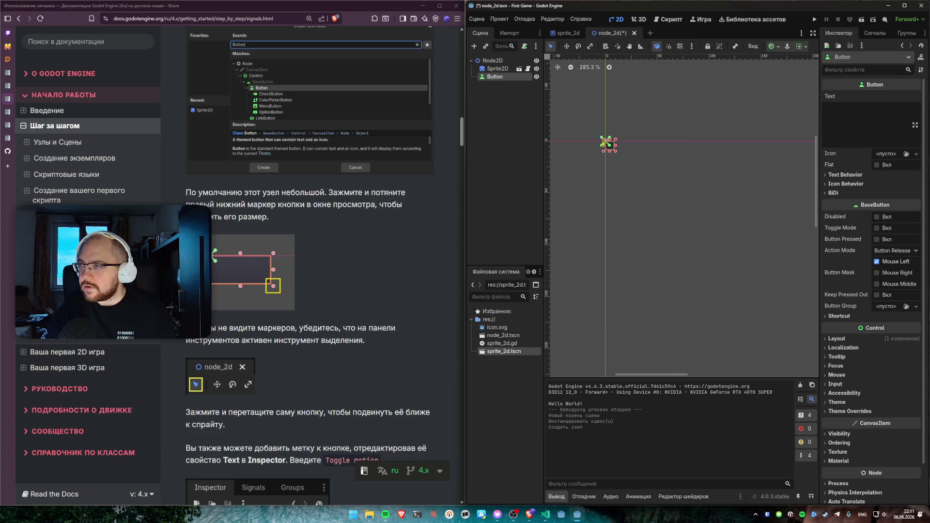
Step: Resize the Button to about 227×97 and move it to (46, 152) above the sprite
mouse_move(647, 175)
left_mouse_down()
mouse_move(773, 261)
mouse_move(761, 238)
mouse_move(799, 233)
left_mouse_up()
scroll(773, 261, "down", 3)
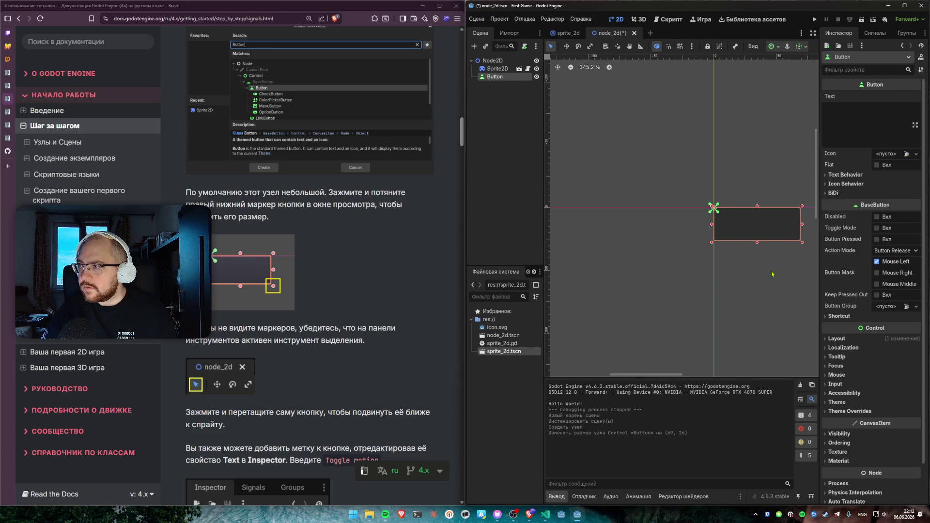
scroll(618, 161, "down", 2)
left_click_drag(618, 160, 676, 304)
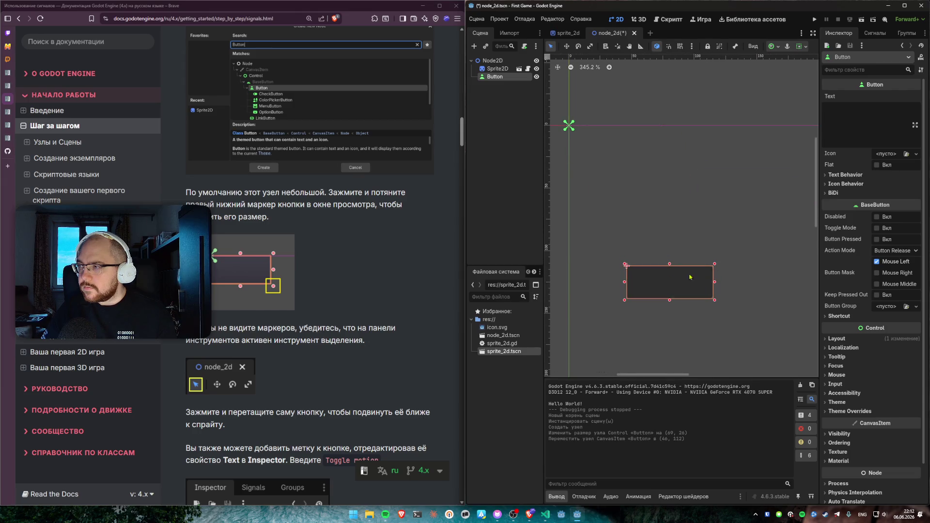
scroll(664, 139, "down", 5)
scroll(680, 133, "down", 3)
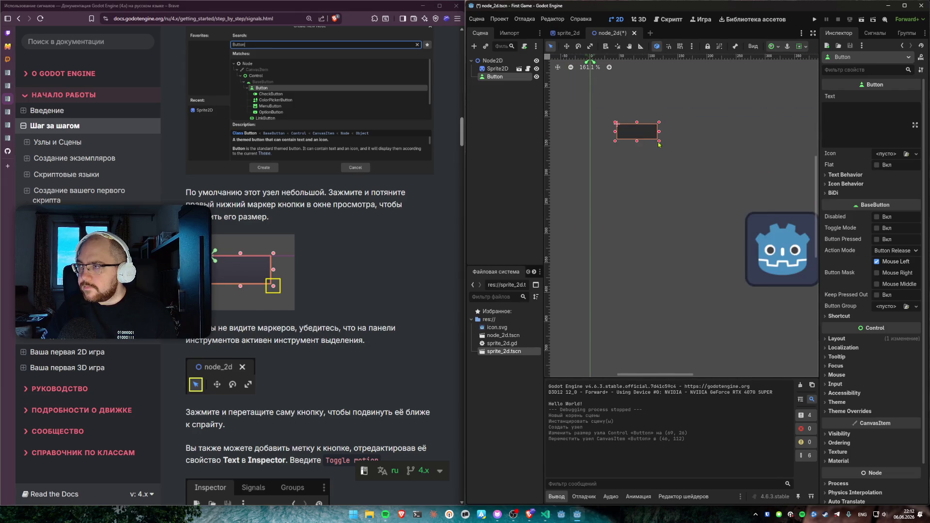
left_click_drag(656, 137, 730, 185)
scroll(636, 98, "down", 2)
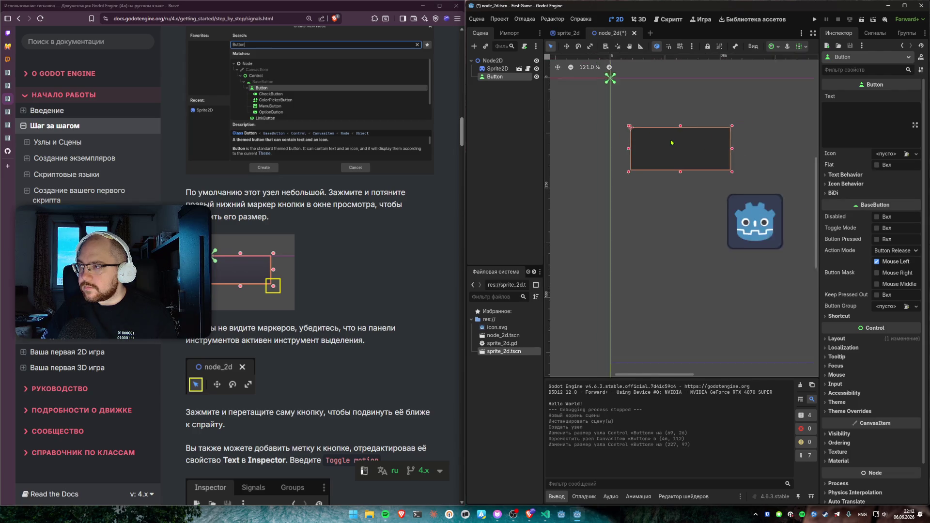
left_click_drag(636, 98, 642, 101)
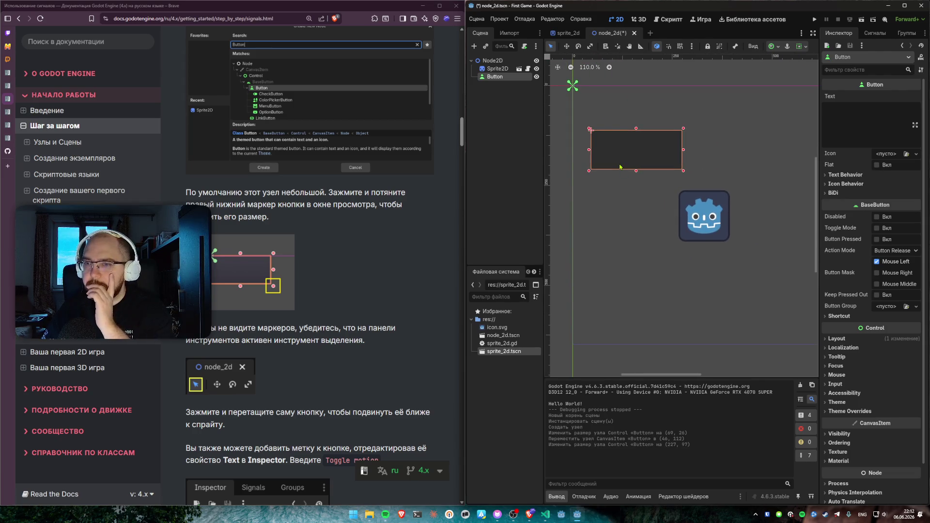
scroll(416, 255, "down", 3)
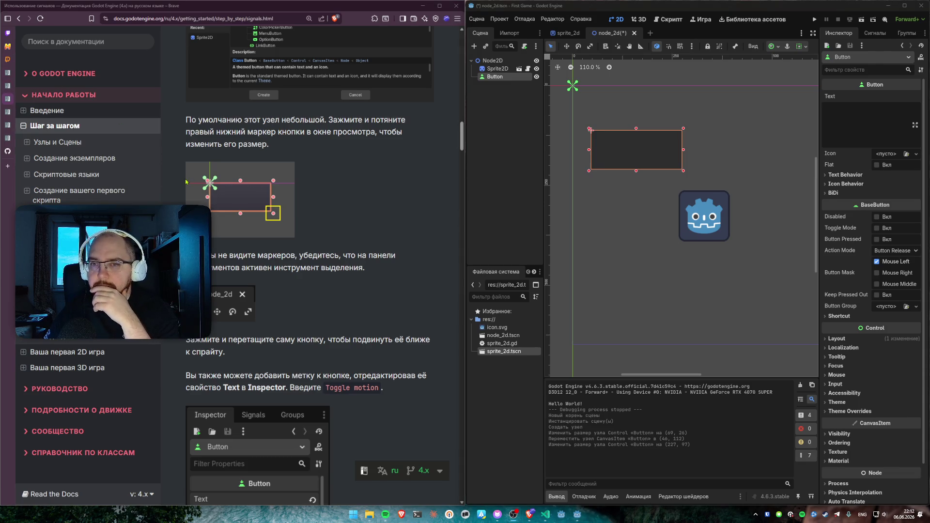
scroll(237, 283, "down", 3)
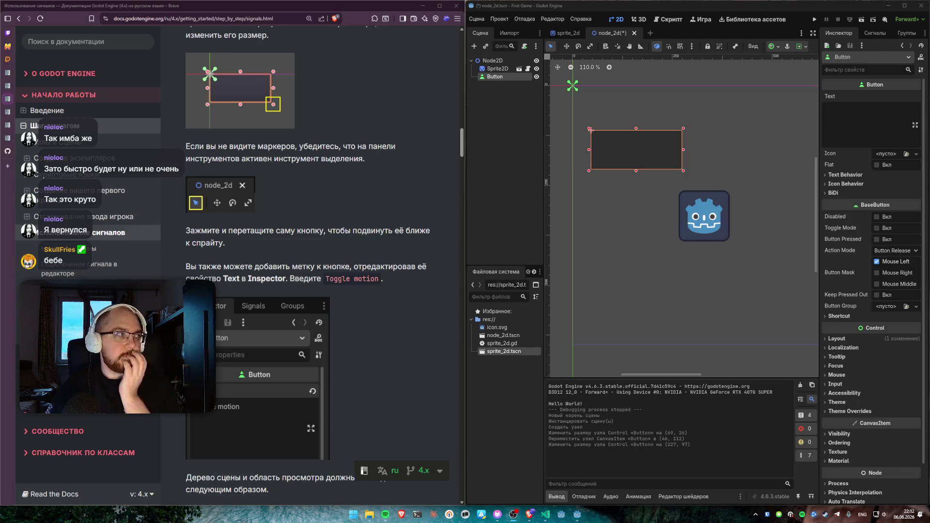
scroll(325, 248, "down", 2)
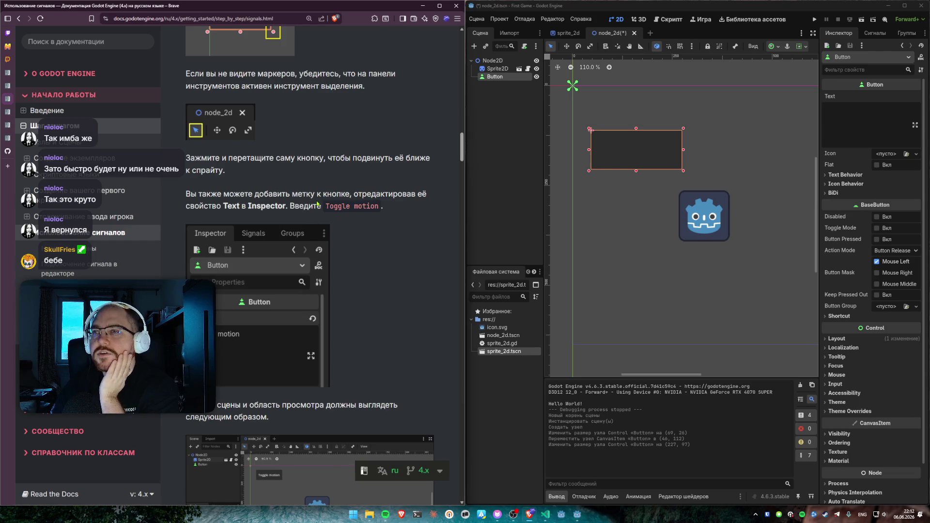
Step: Set the Button's Text property to 'Toggle motion'
mouse_move(315, 195)
left_mouse_down()
mouse_move(370, 198)
mouse_move(321, 207)
left_mouse_up()
left_click(395, 212)
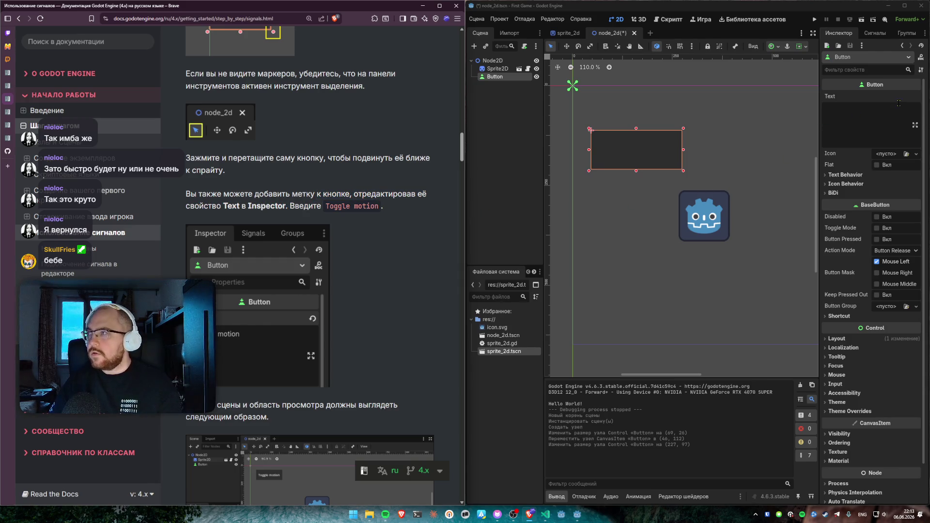
left_click(871, 115)
type("Togg")
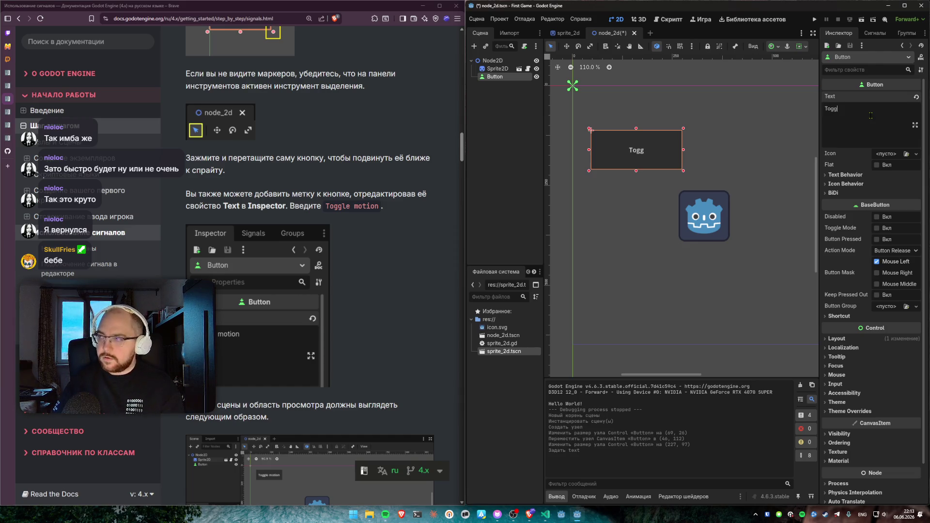
type("le motion")
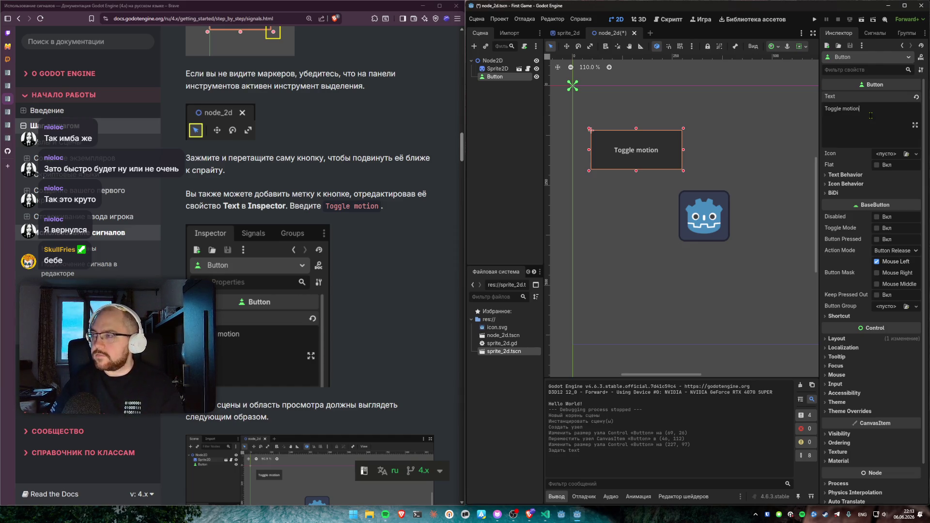
left_click(634, 152)
Step: Move the button up-left to (34, 52) and shrink it to 175×62
scroll(380, 206, "down", 3)
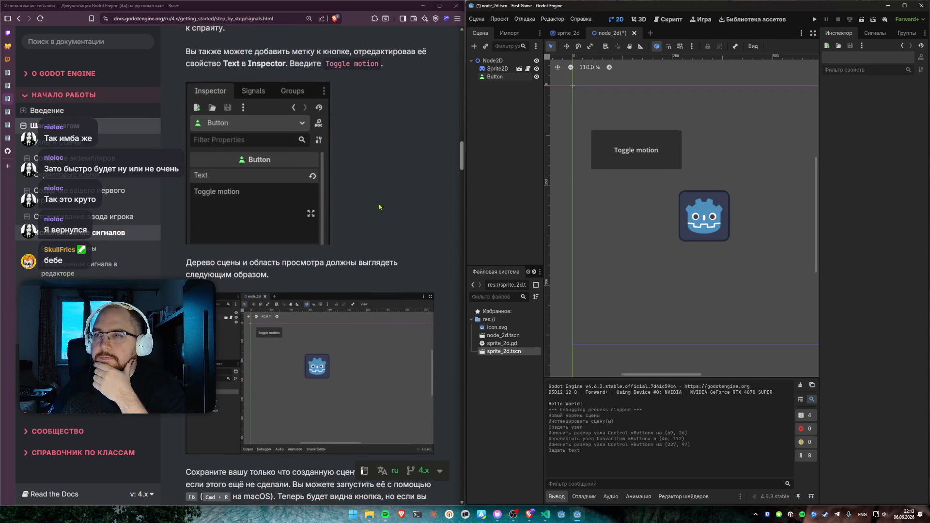
scroll(292, 201, "down", 2)
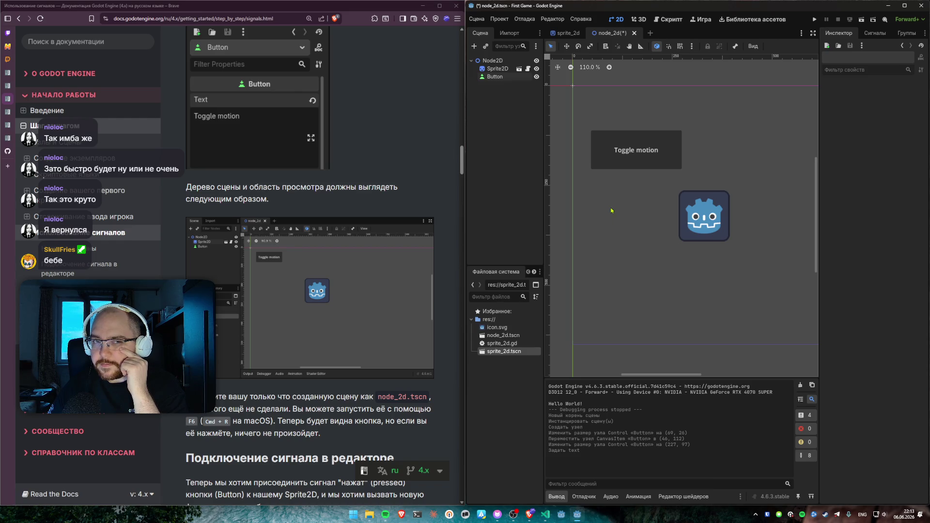
scroll(380, 211, "down", 1)
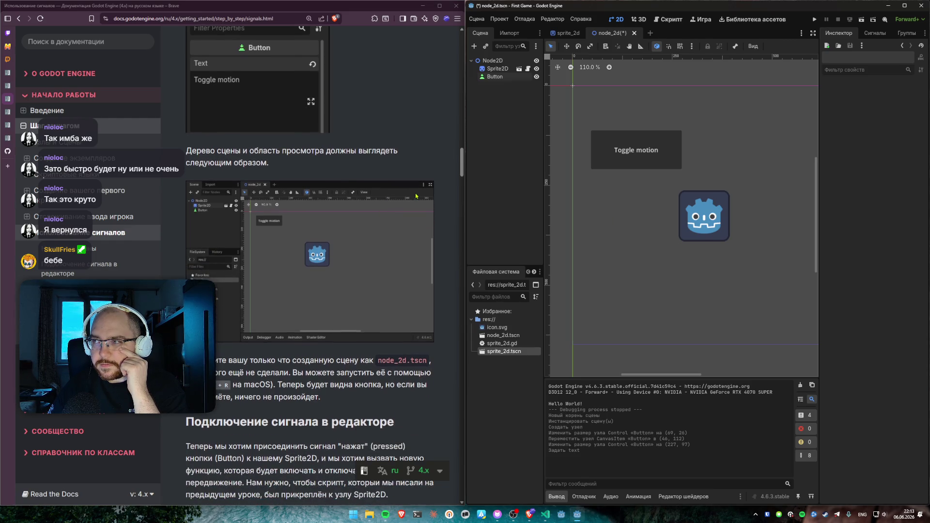
left_click_drag(618, 162, 613, 137)
left_click_drag(679, 150, 658, 134)
scroll(327, 185, "down", 1)
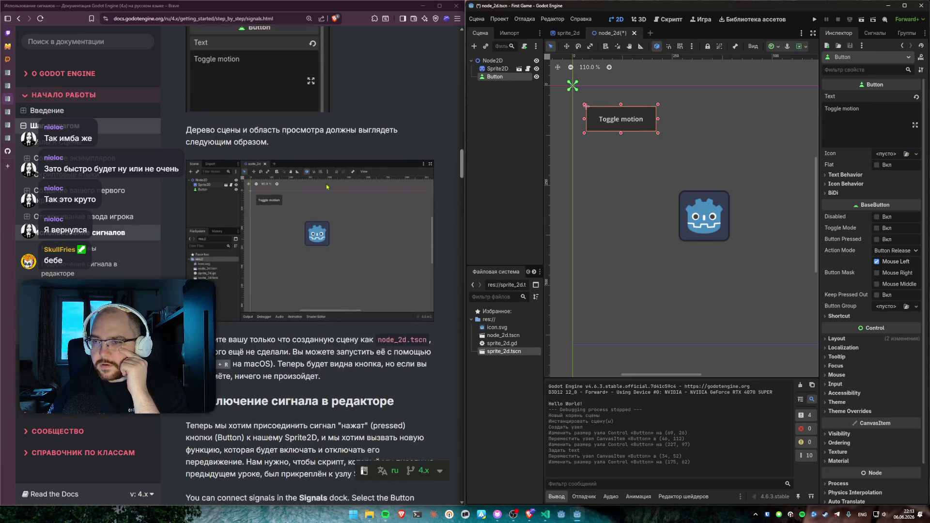
scroll(362, 190, "down", 5)
scroll(321, 219, "down", 1)
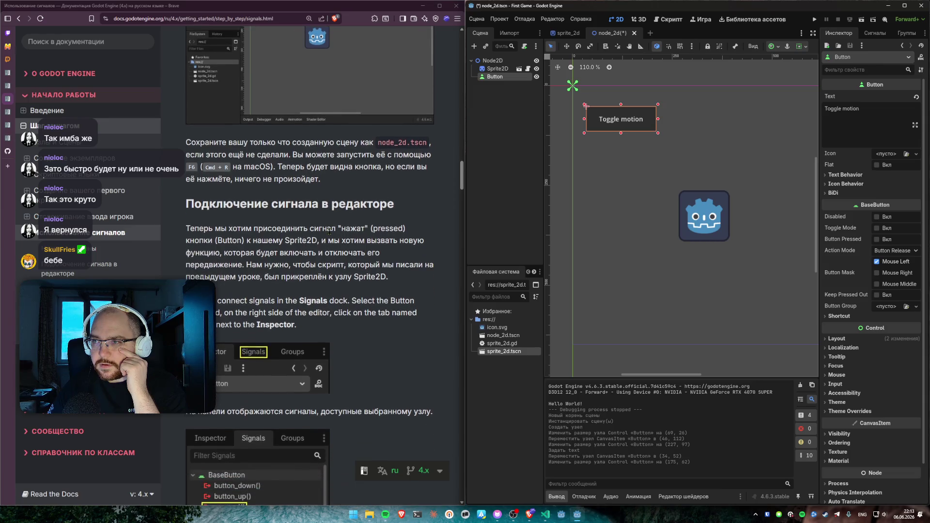
scroll(319, 196, "up", 1)
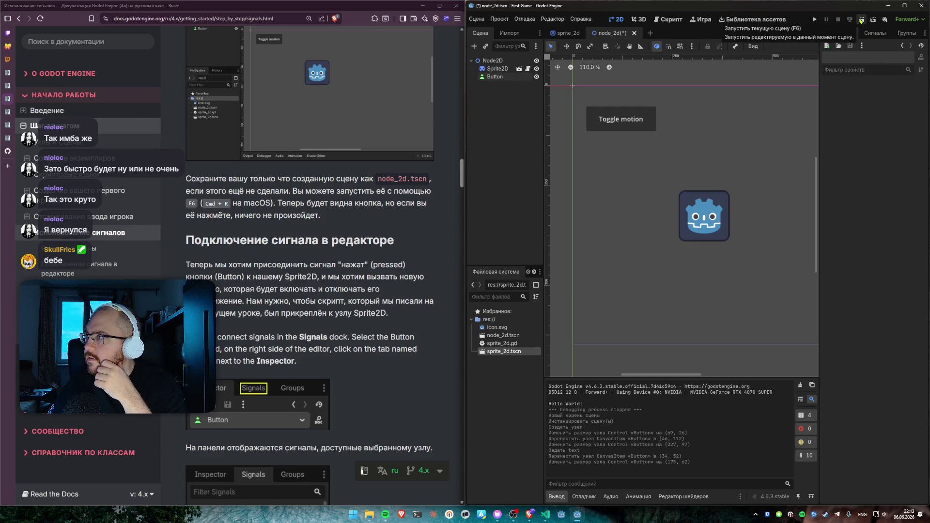
Step: Run node_2d.tscn twice to test the Toggle motion button, closing the game window each time
left_click(860, 21)
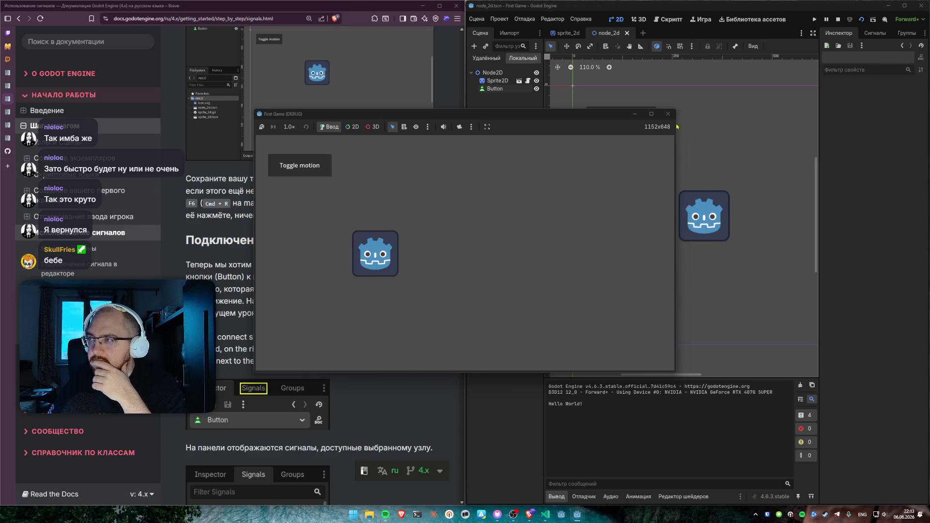
left_click(658, 117)
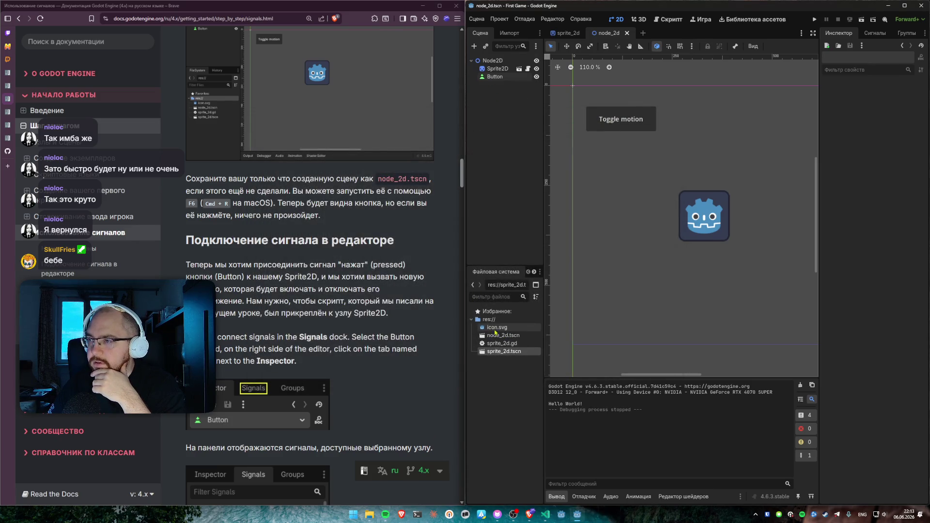
left_click(499, 337)
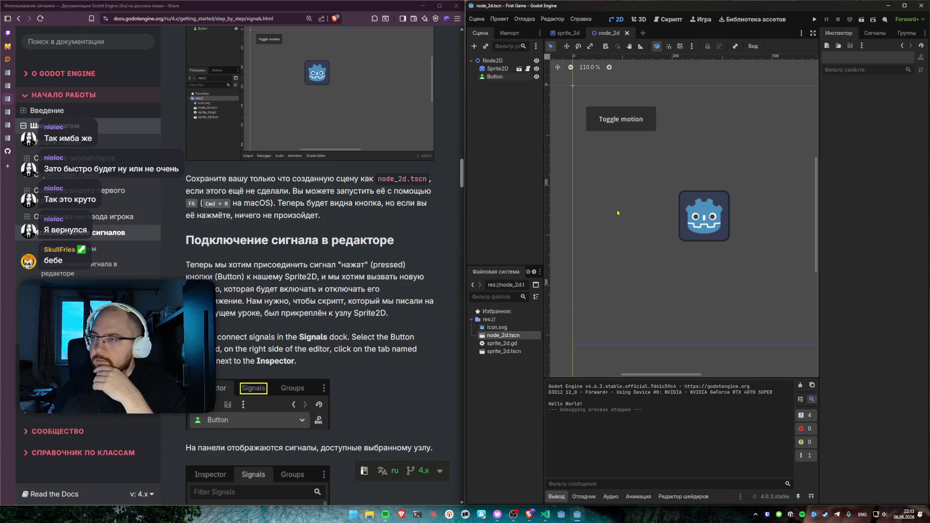
left_click(861, 19)
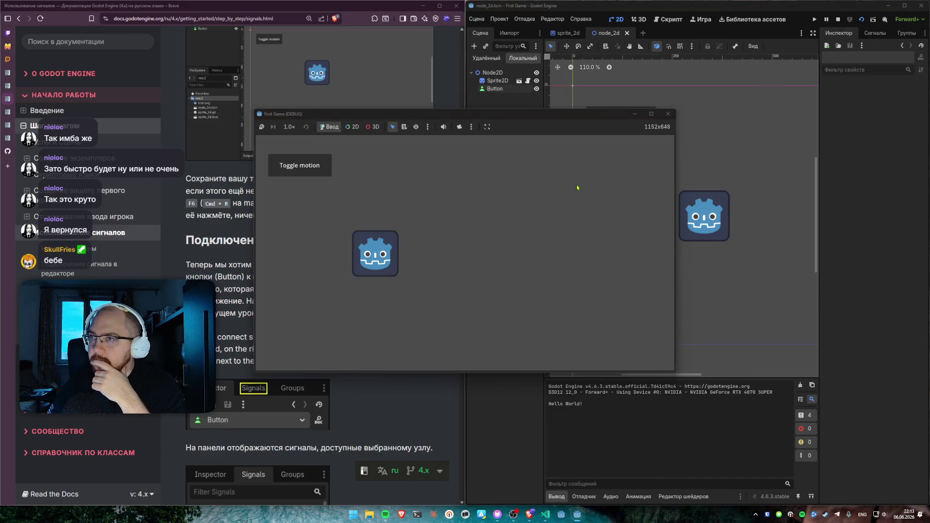
left_click(668, 114)
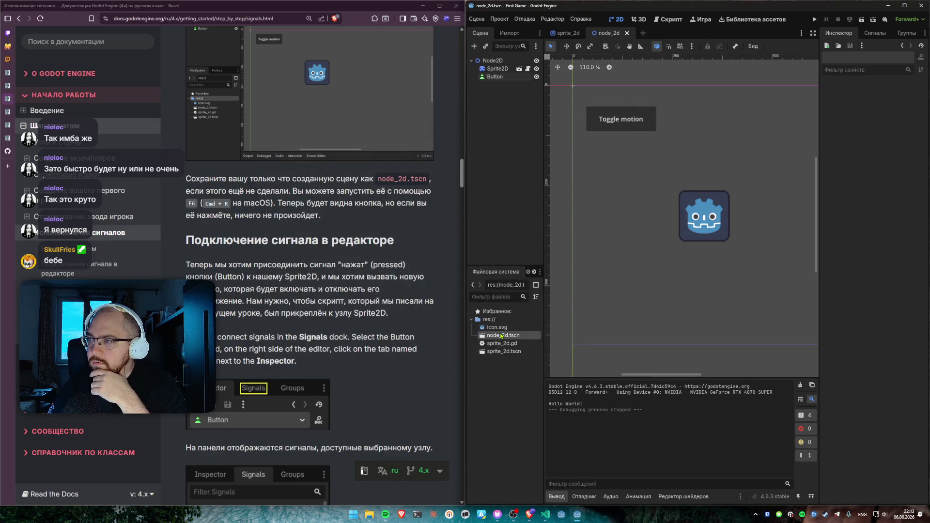
Step: Return to the node_2d scene and select the Button node to see its properties
left_click(497, 343)
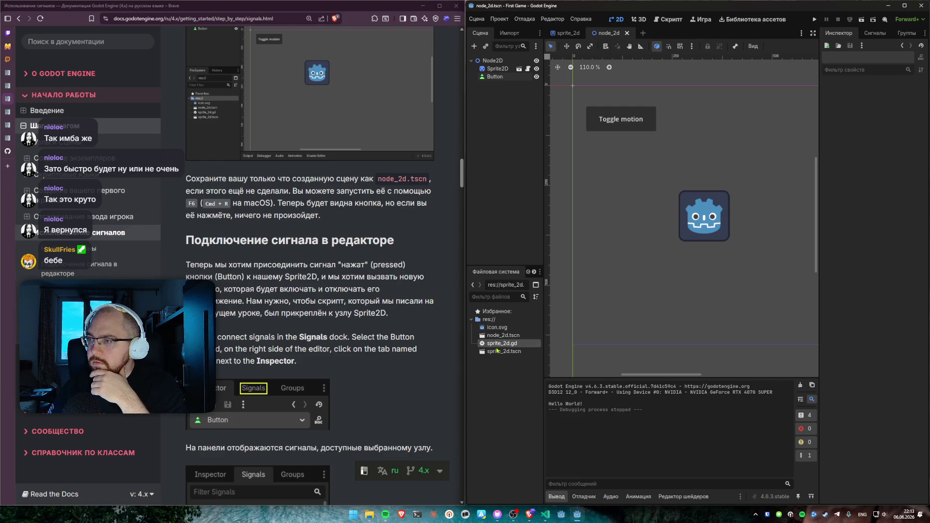
left_click(497, 336)
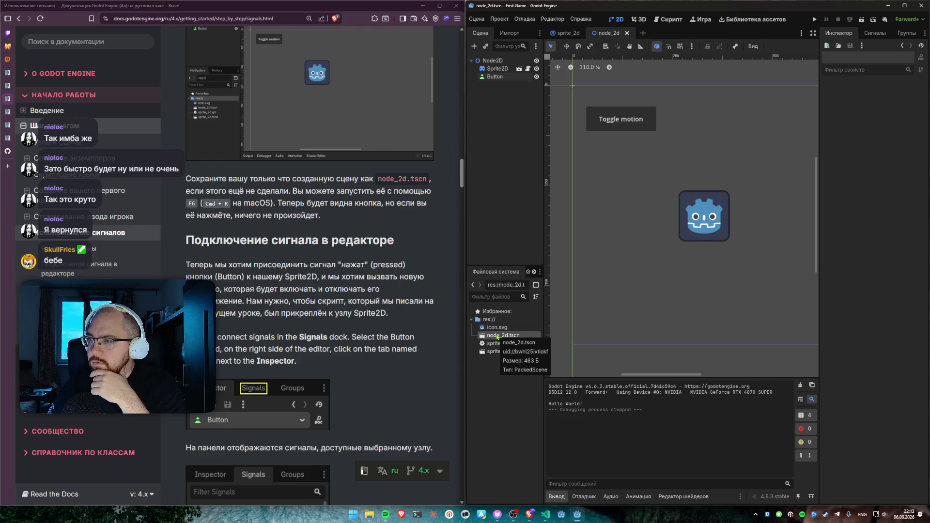
left_click(568, 32)
left_click(609, 33)
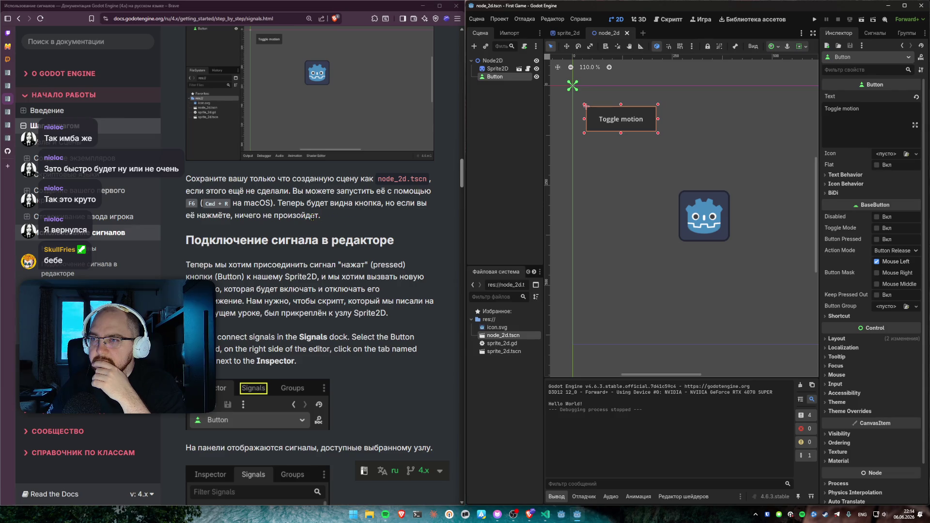
scroll(320, 214, "down", 3)
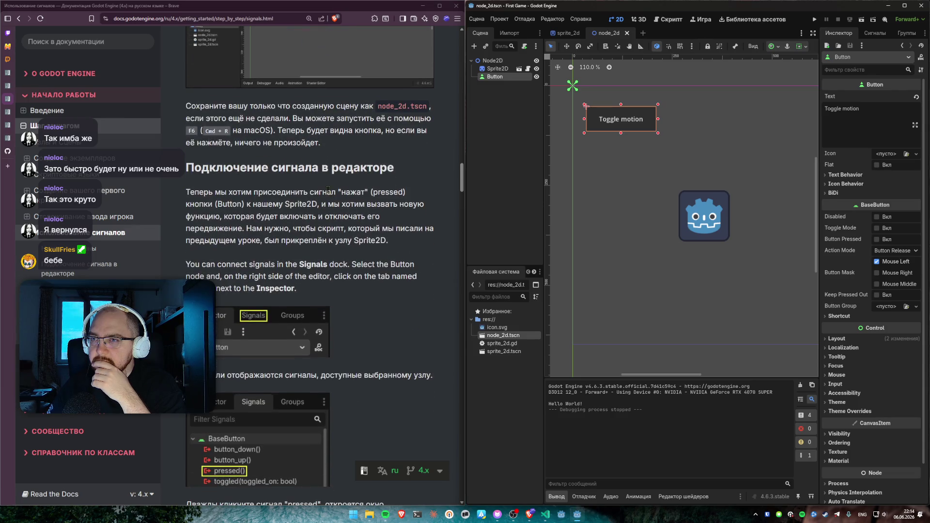
scroll(328, 191, "down", 3)
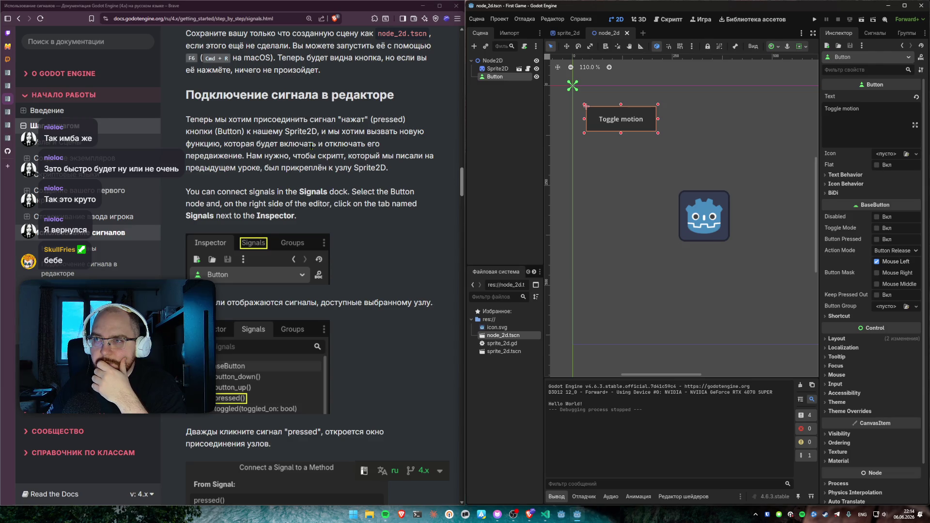
right_click(495, 77)
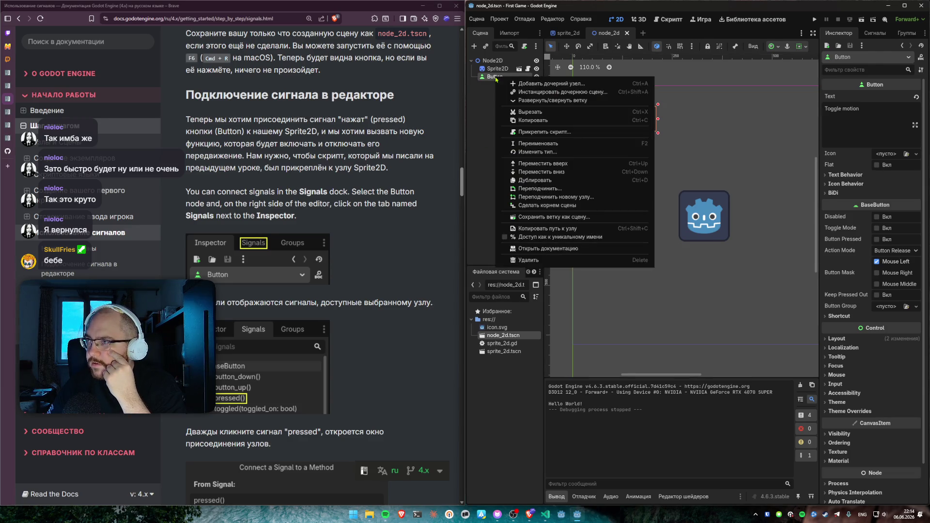
left_click(486, 92)
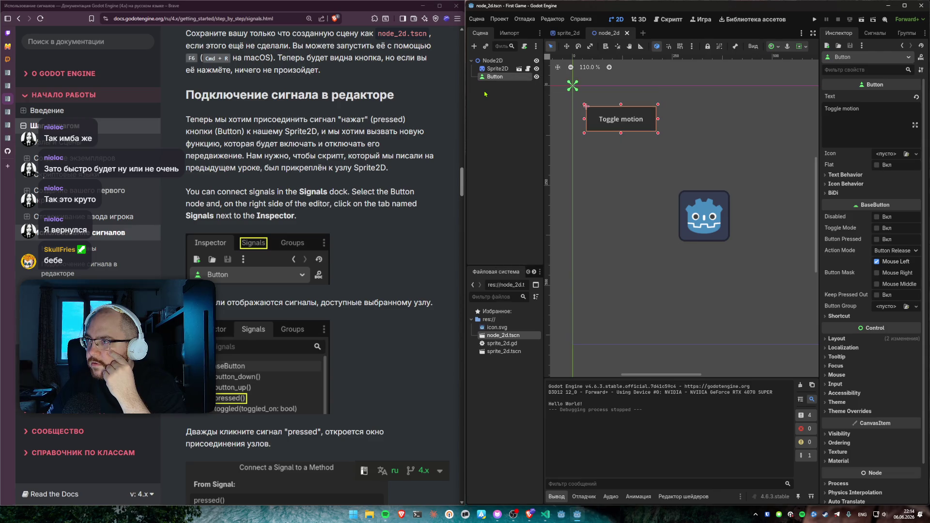
key("F1")
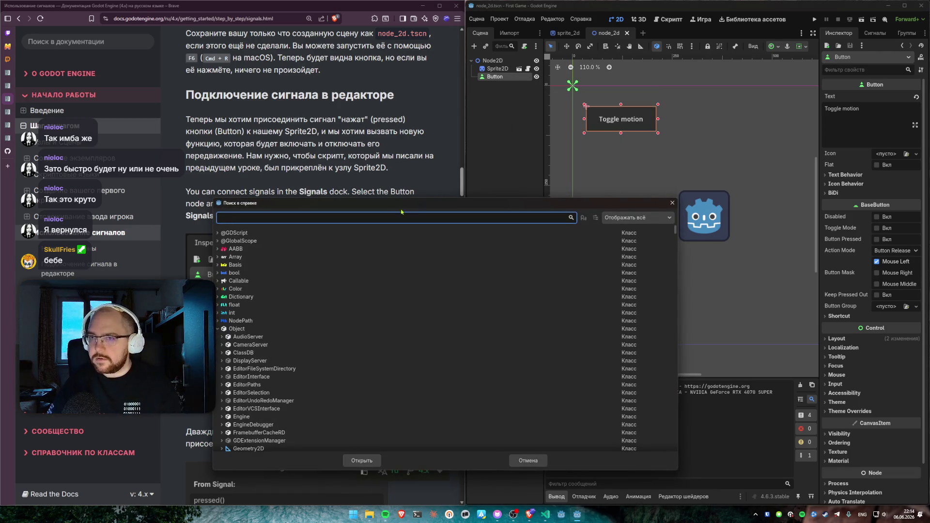
type("Button")
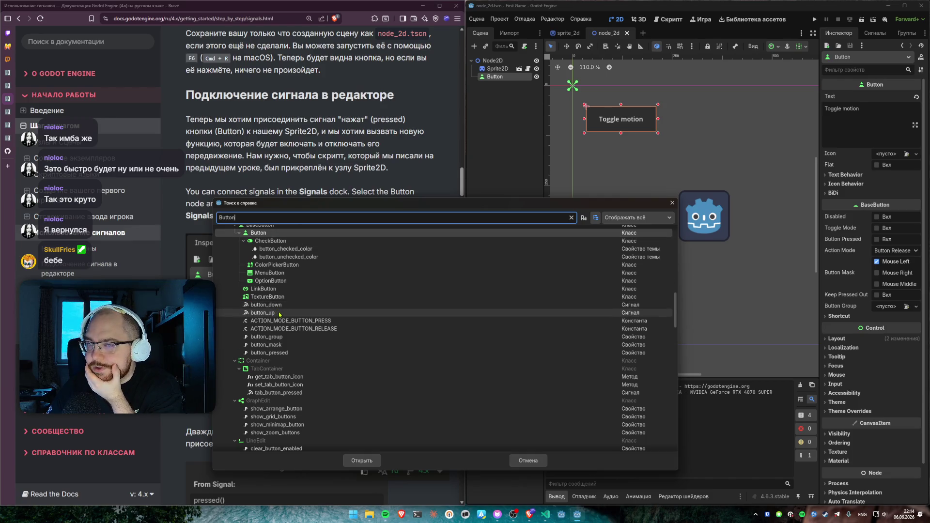
left_click(671, 204)
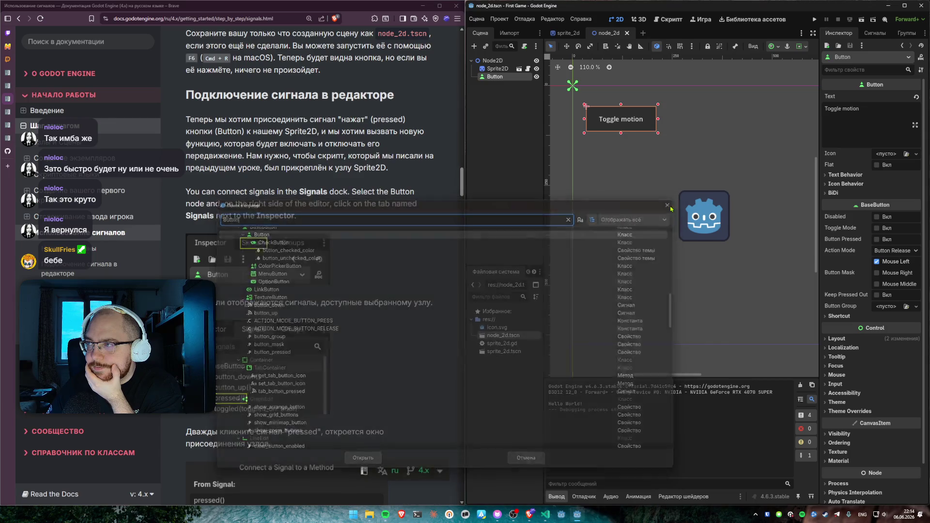
left_click(599, 173)
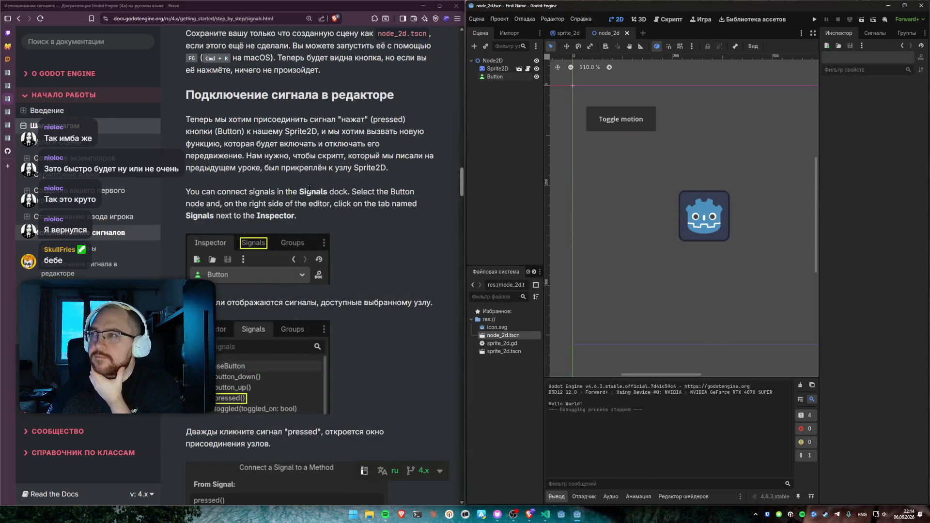
Step: Show the Signals dock for the Toggle motion Button, listing pressed(), button_down() and toggled()
left_click(874, 39)
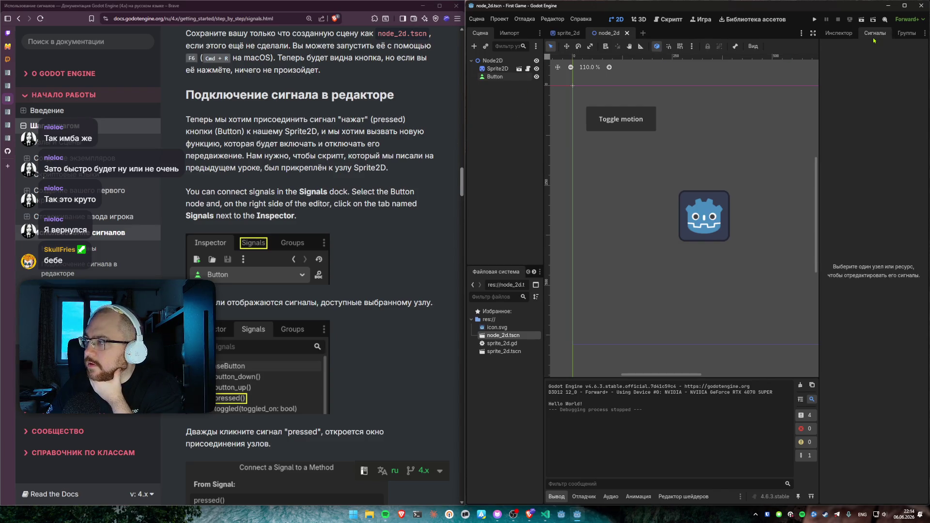
left_click(617, 120)
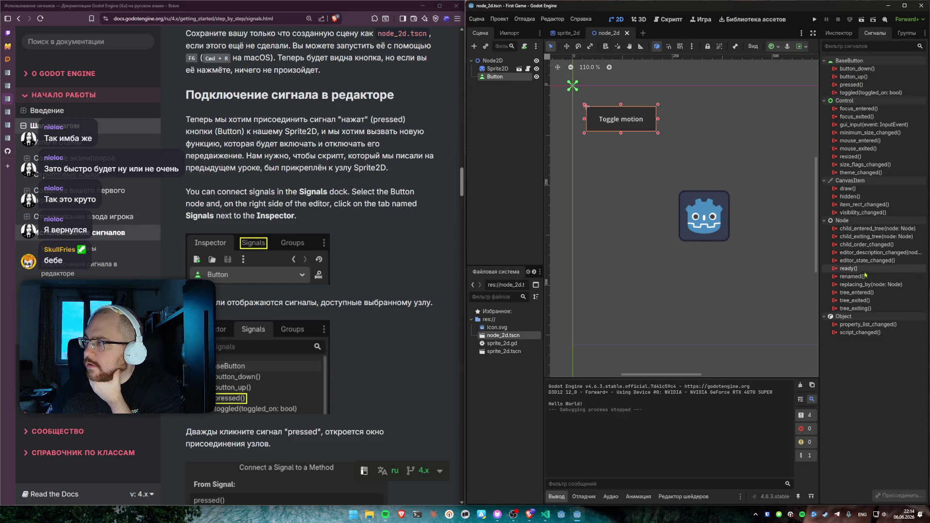
mouse_move(862, 301)
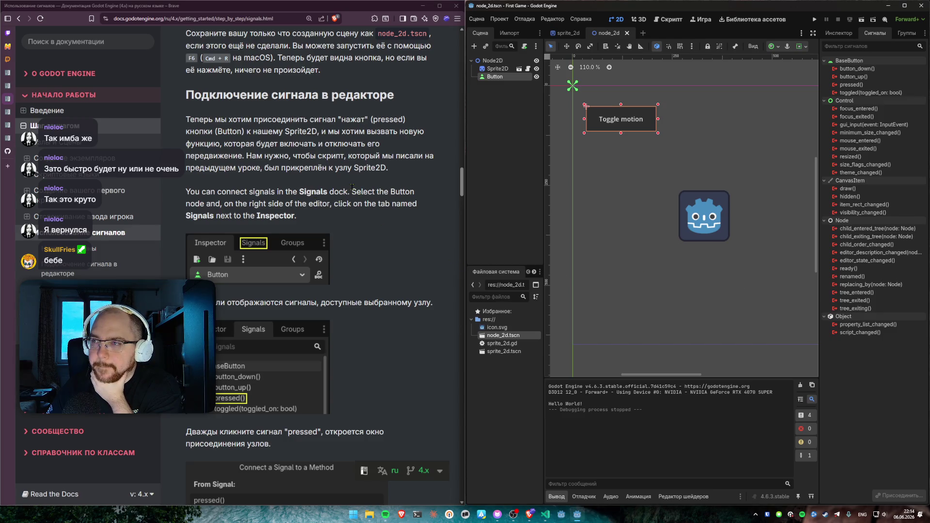
left_click_drag(351, 192, 352, 218)
left_click(352, 218)
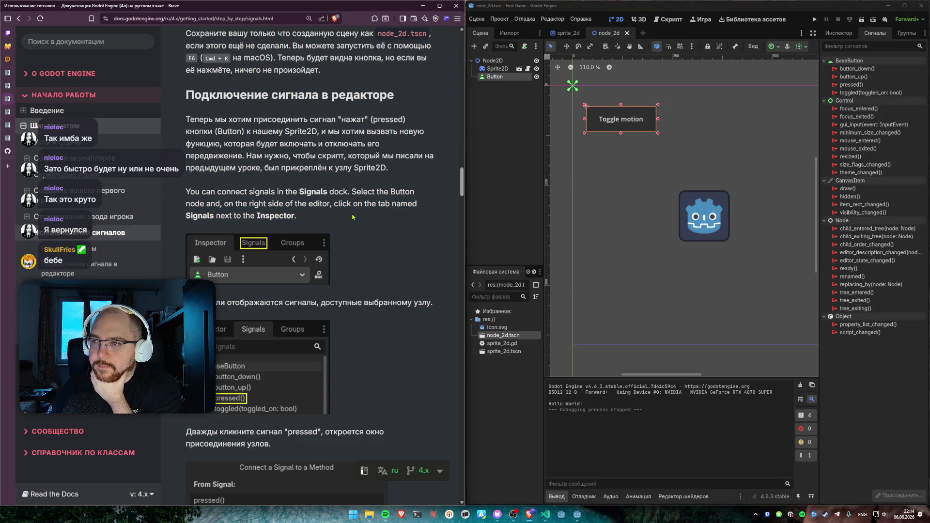
mouse_move(305, 218)
left_mouse_down()
mouse_move(203, 204)
mouse_move(194, 191)
left_mouse_up()
left_click(232, 192)
scroll(232, 192, "down", 1)
scroll(336, 194, "down", 3)
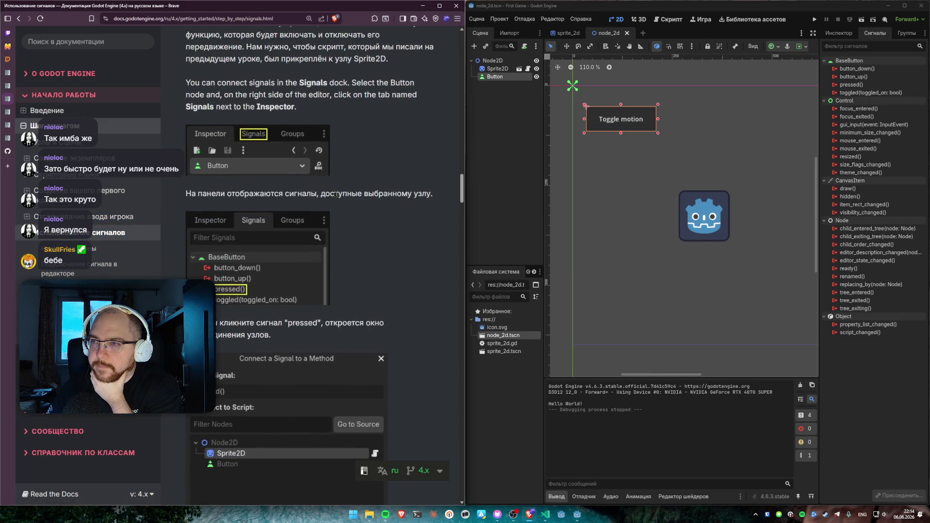
scroll(306, 194, "down", 5)
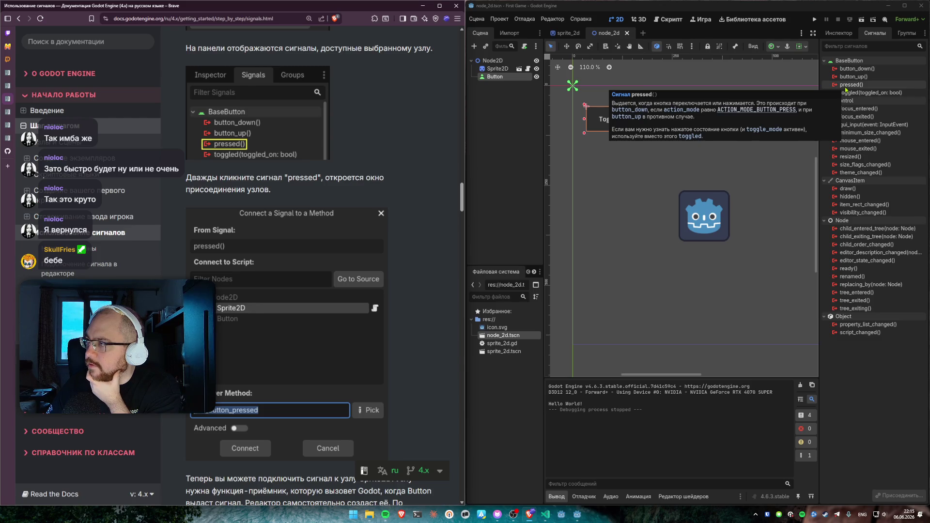
Step: Open the connection dialog for pressed() and target Sprite2D with method _on_button_pressed
double_click(845, 89)
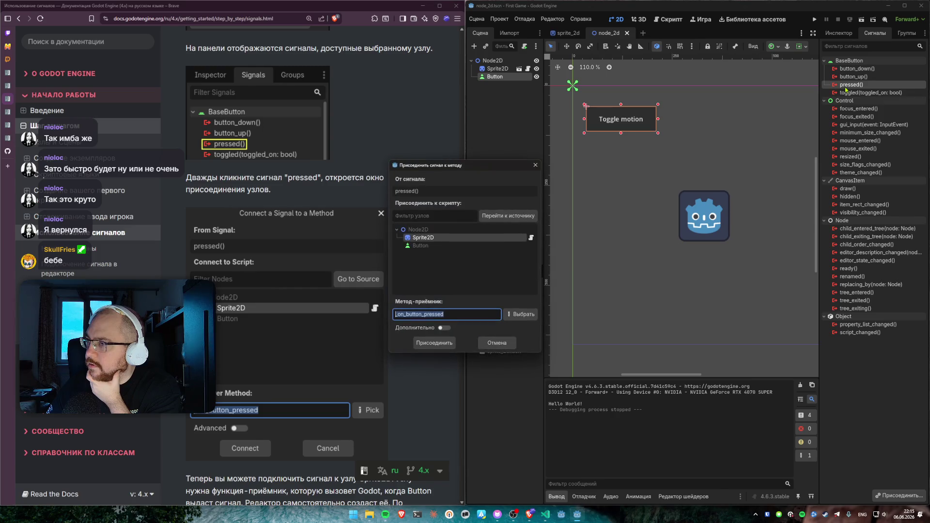
scroll(332, 197, "down", 2)
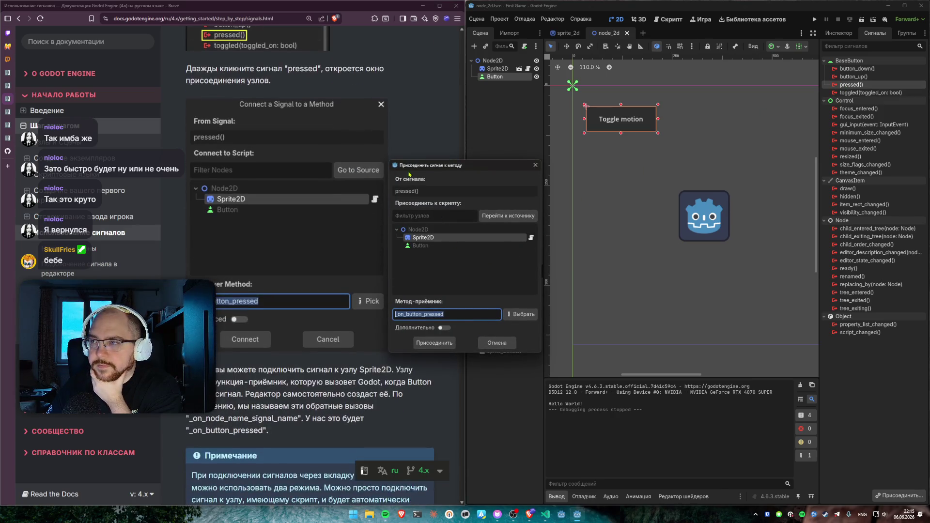
left_click_drag(424, 165, 505, 158)
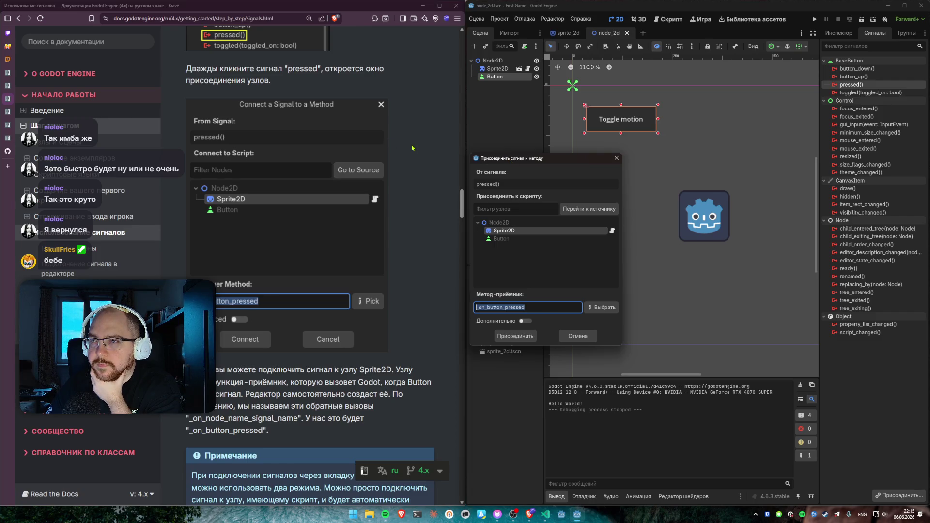
scroll(411, 148, "down", 2)
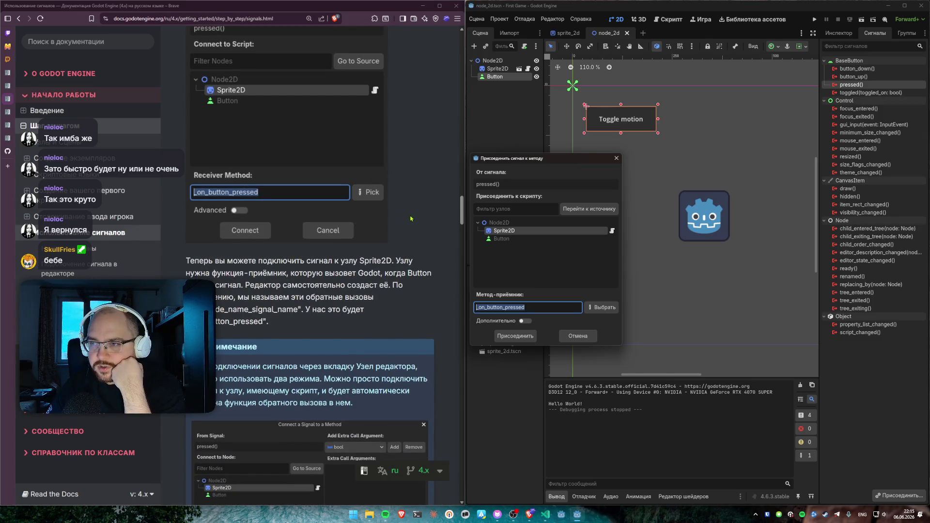
left_click(511, 233)
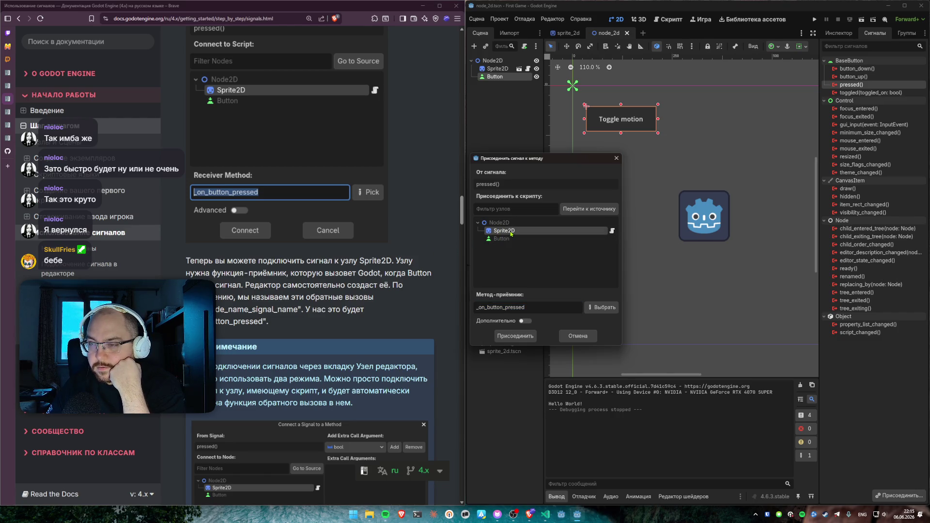
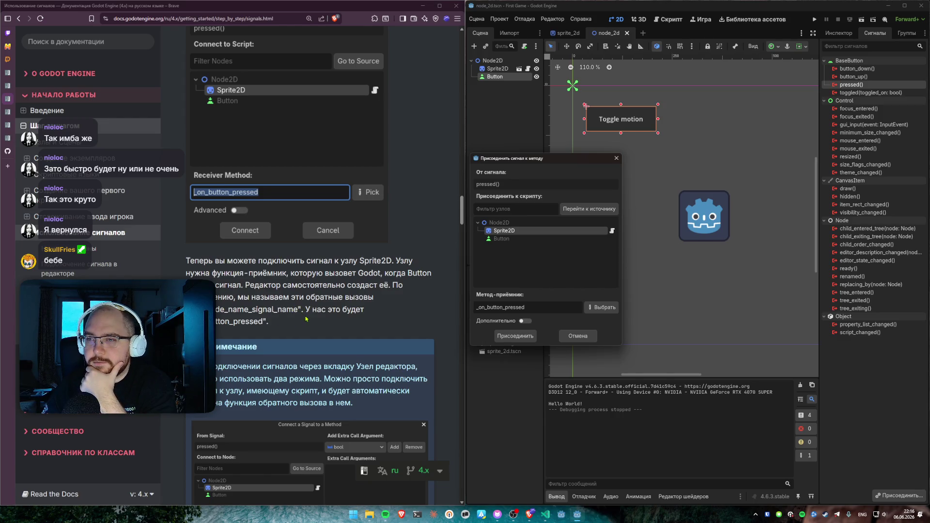
Step: Read the docs passage on advanced mode, then enable Advanced in the Connect a Signal dialog
scroll(377, 327, "down", 3)
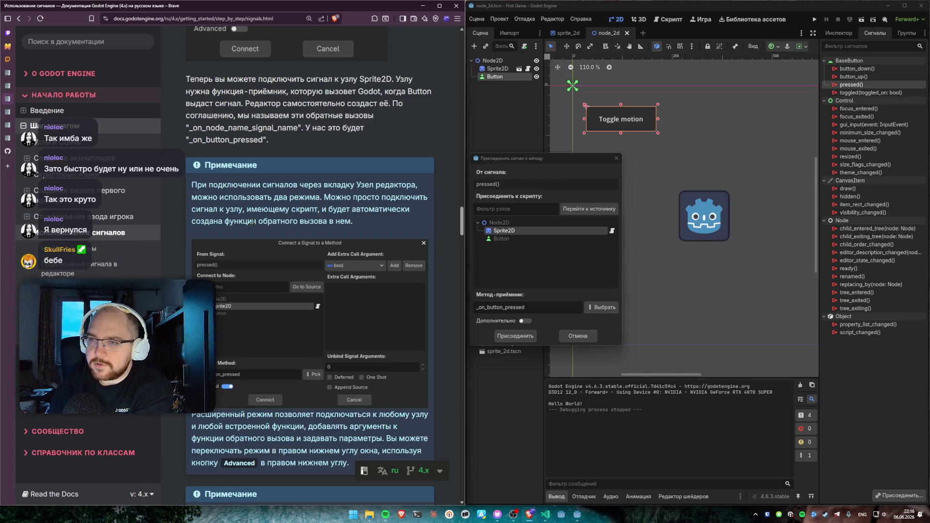
left_click_drag(262, 221, 352, 222)
left_click(353, 222)
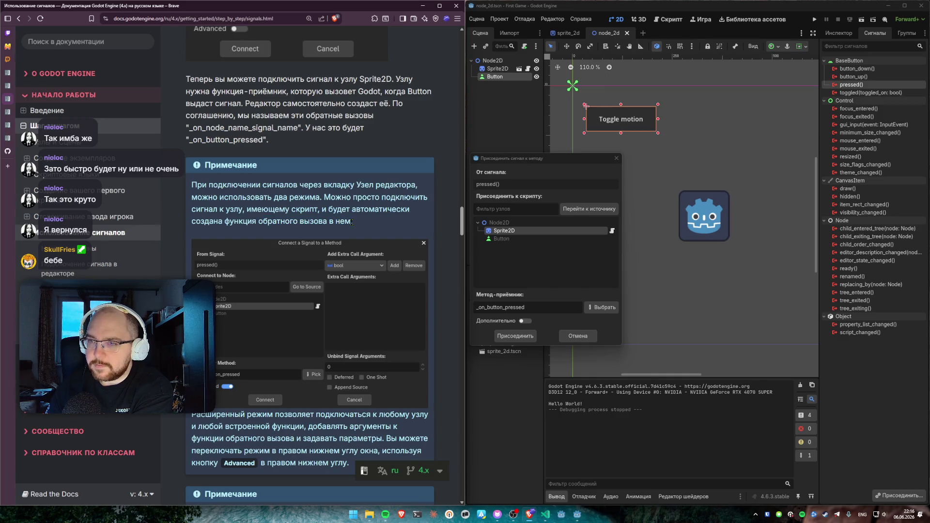
scroll(352, 222, "down", 3)
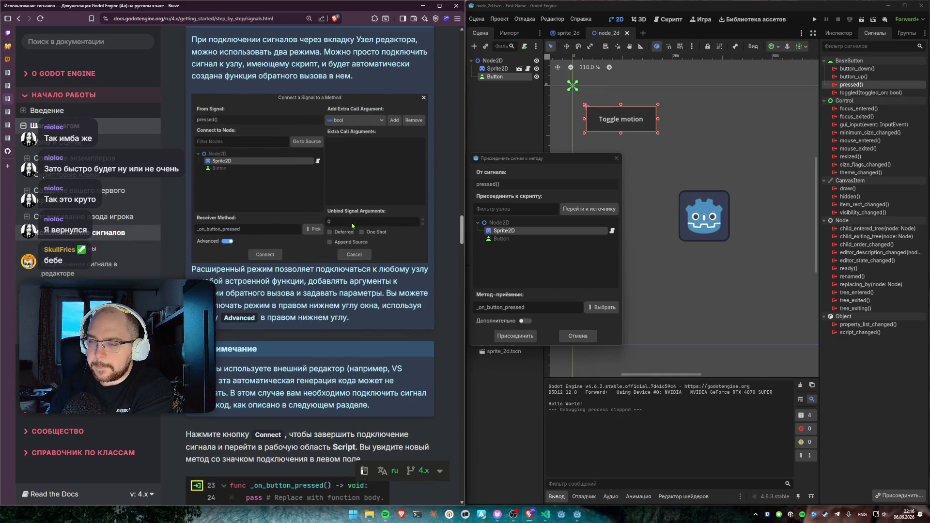
left_click_drag(273, 270, 284, 289)
left_click(524, 322)
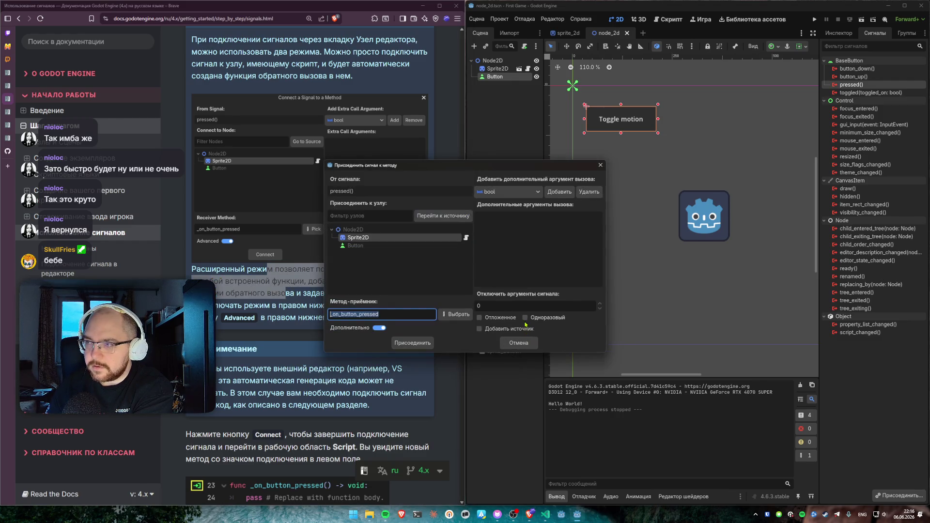
Step: Move the connection dialog aside and read the docs paragraph on finishing the connection
left_click_drag(416, 165, 523, 163)
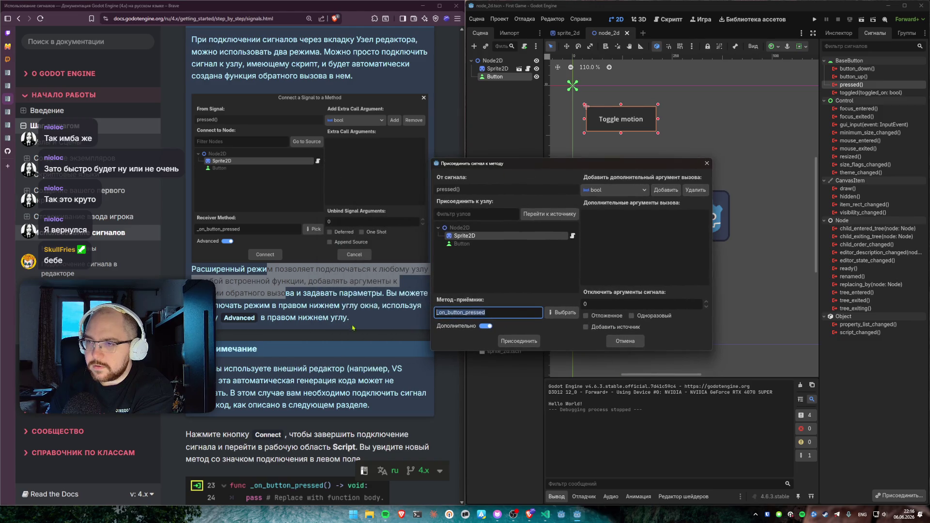
left_click(326, 300)
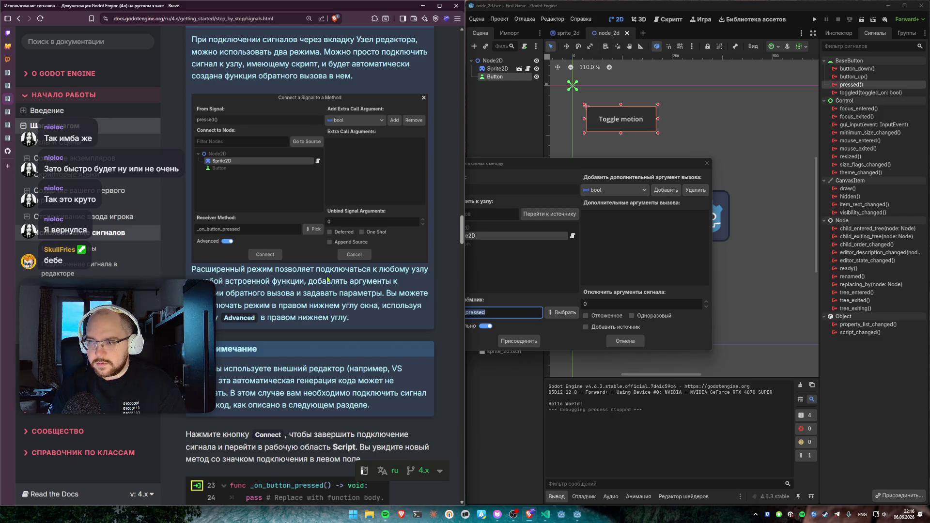
scroll(328, 279, "down", 4)
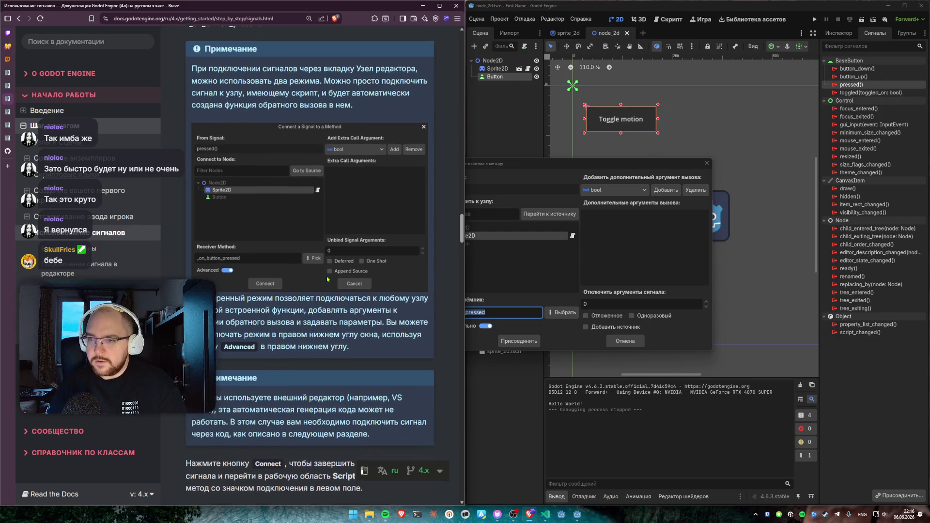
scroll(327, 275, "down", 2)
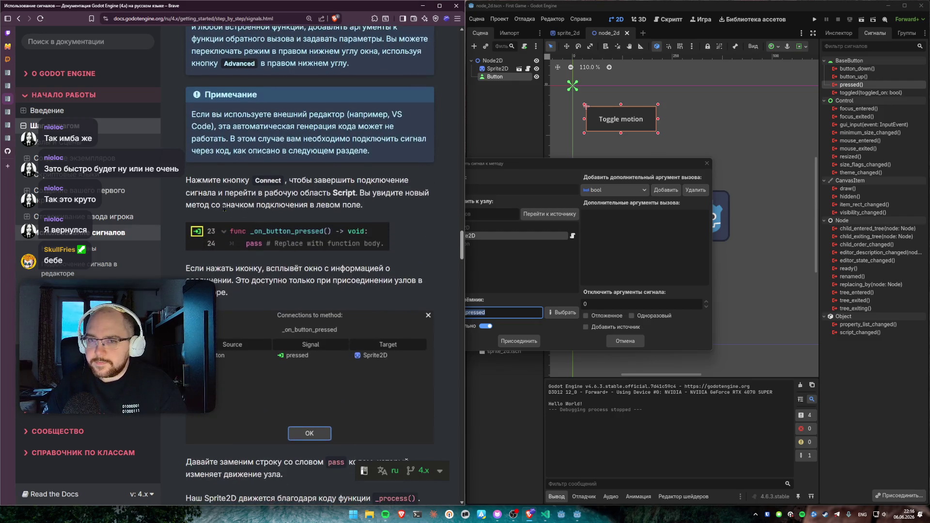
mouse_move(187, 179)
left_mouse_down()
mouse_move(268, 180)
mouse_move(383, 207)
left_mouse_up()
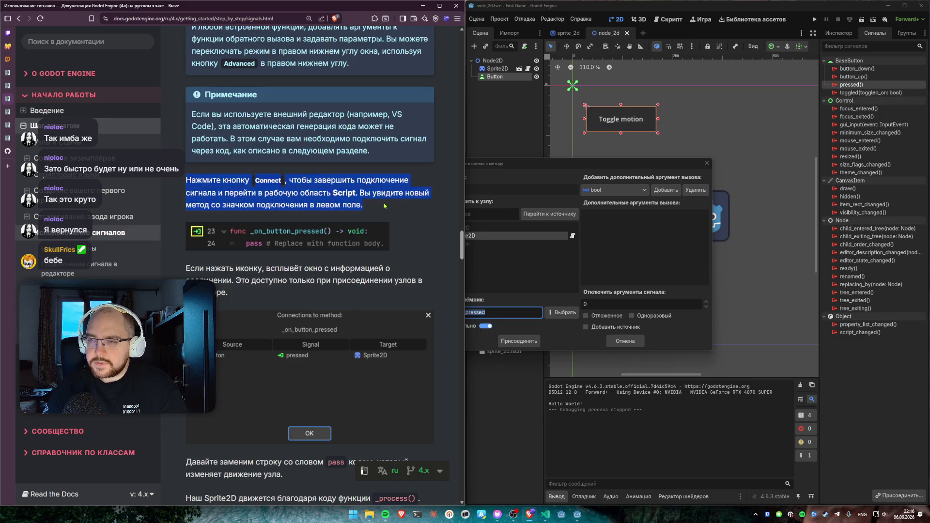
left_click(383, 208)
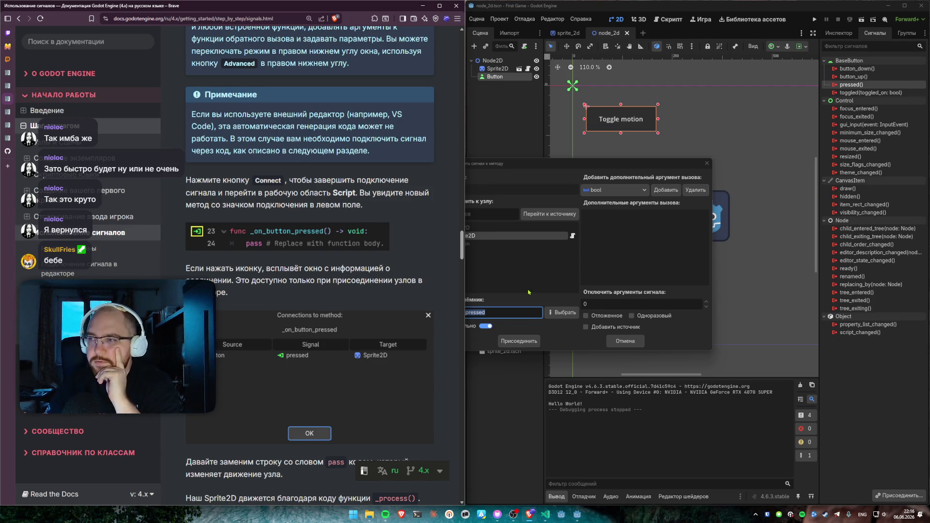
Step: Turn Advanced off and connect pressed to Sprite2D's _on_button_pressed method
left_click(532, 332)
left_click(465, 326)
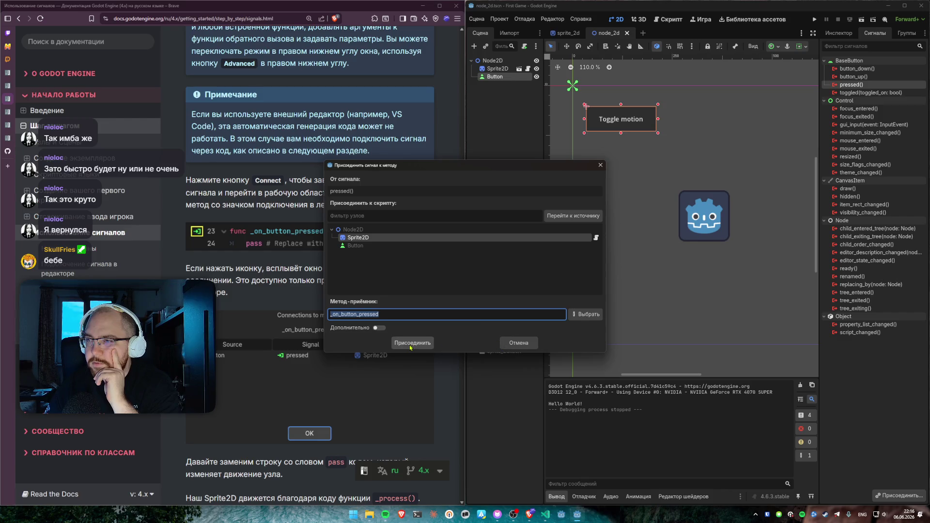
left_click(413, 343)
mouse_move(777, 314)
left_mouse_down()
mouse_move(723, 324)
mouse_move(700, 296)
mouse_move(693, 304)
left_mouse_up()
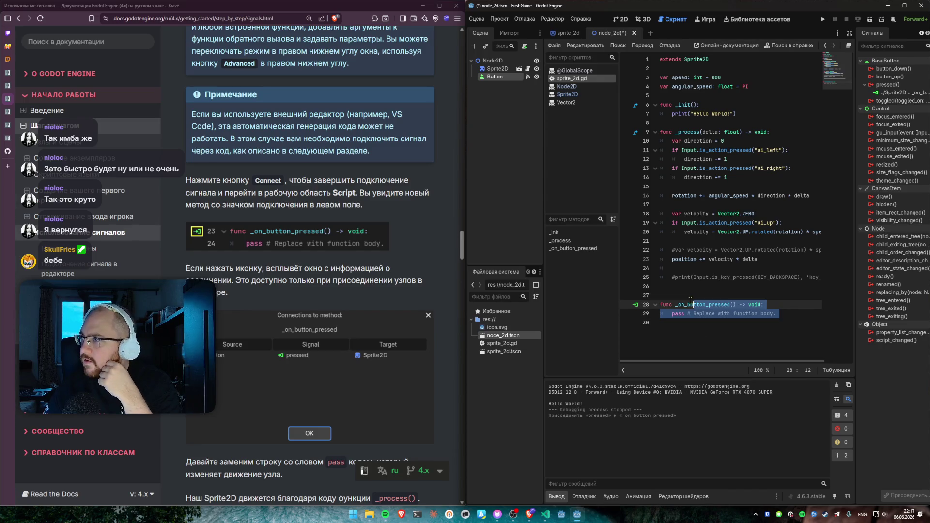
left_click(684, 297)
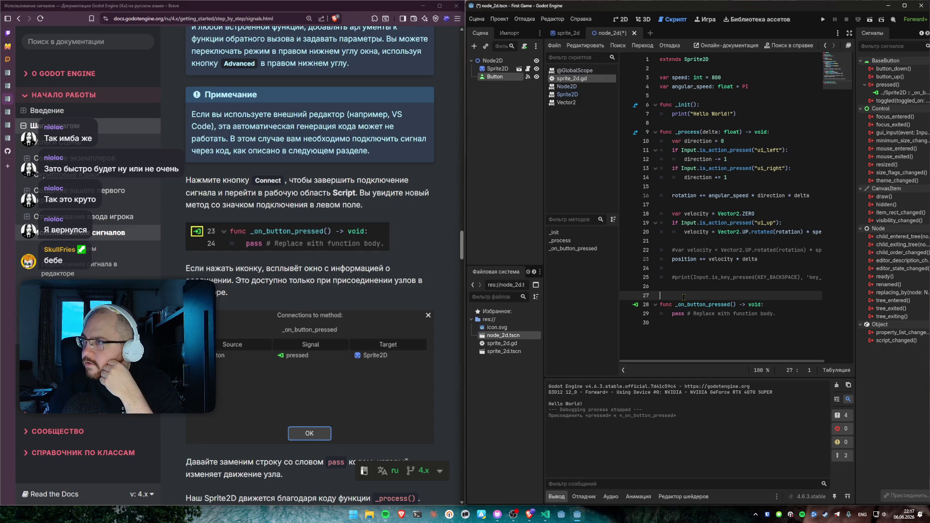
left_click(528, 78)
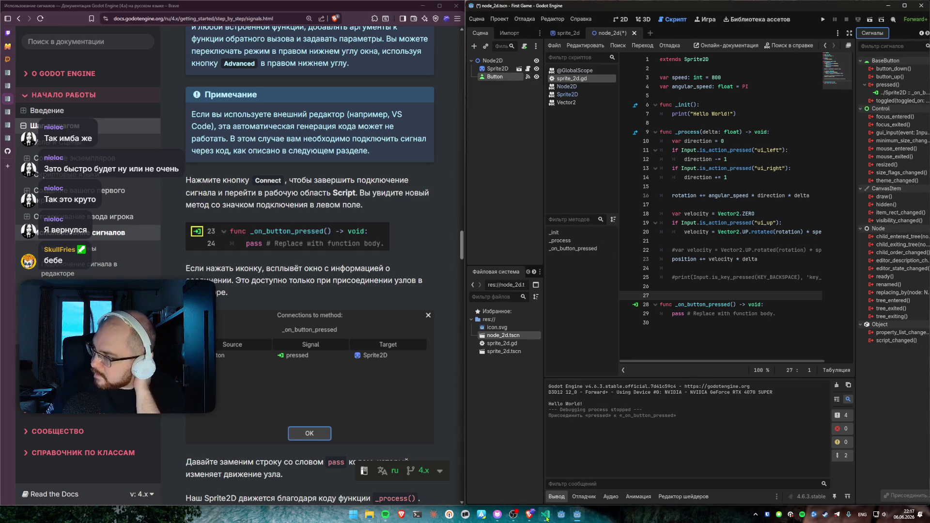
mouse_move(545, 517)
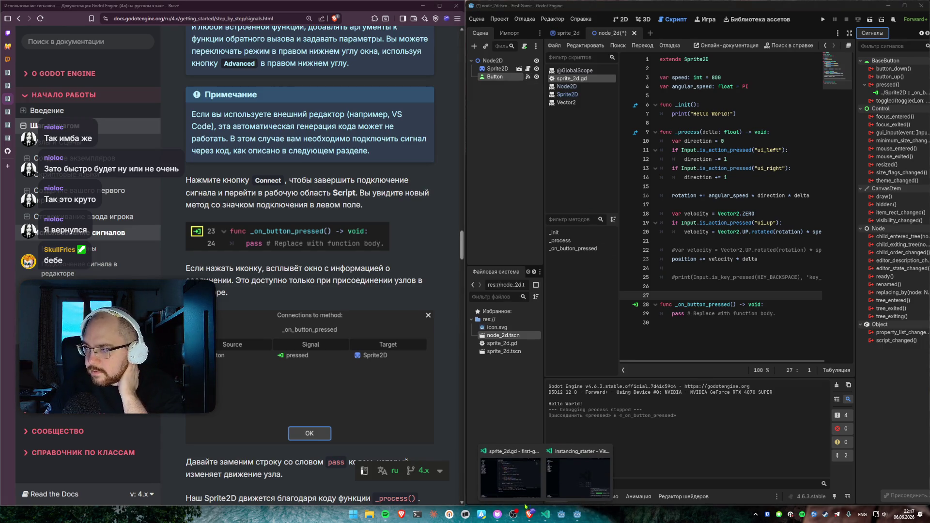
Step: In VS Code, open node_2d.tscn and inspect its Node2D, Sprite2D and Button entries
left_click(510, 472)
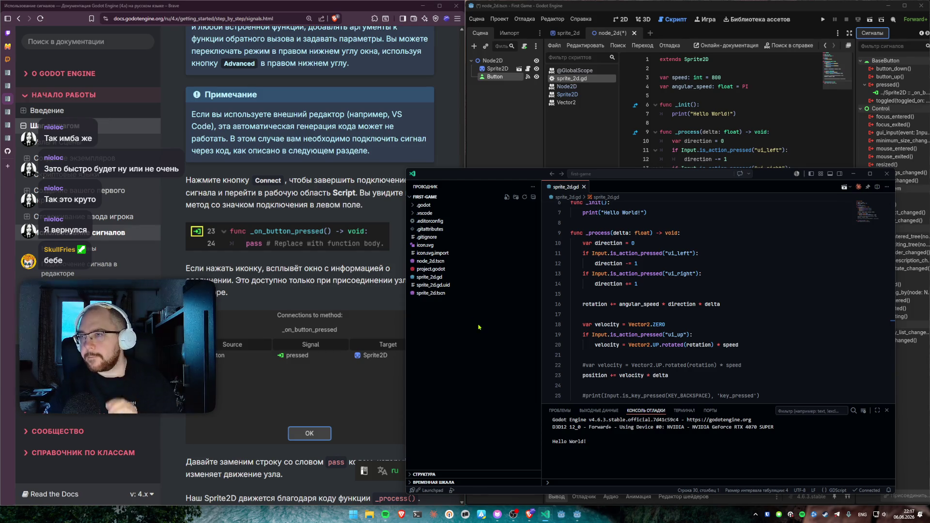
left_click(439, 261)
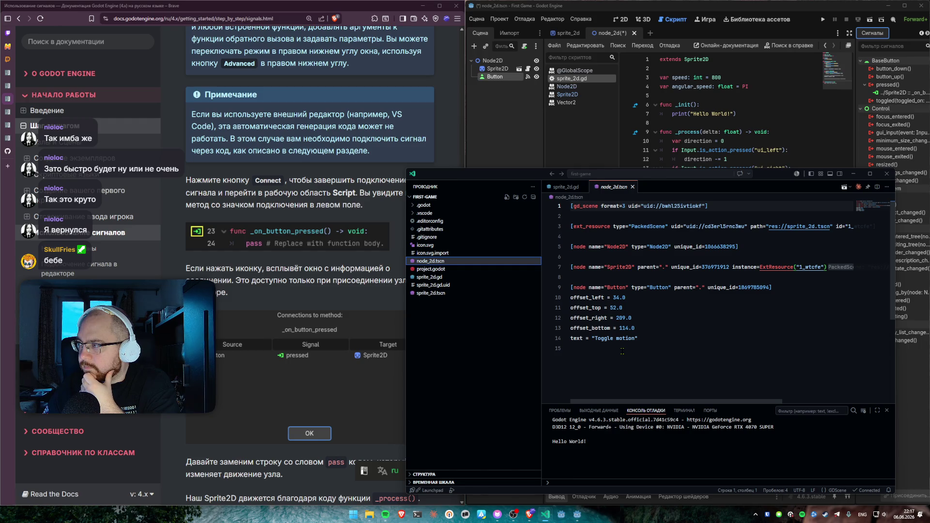
left_click(754, 248)
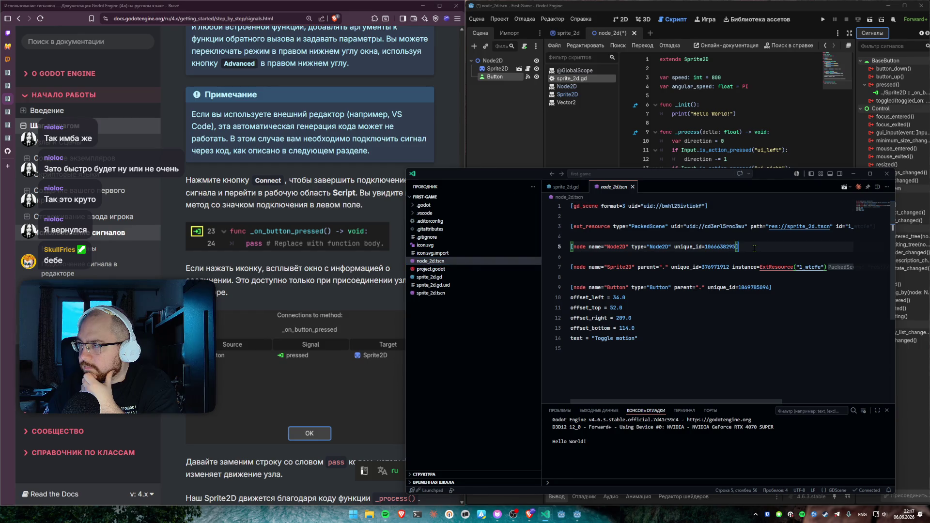
left_click(614, 267)
left_click(715, 267)
left_click(740, 268)
left_click(647, 227)
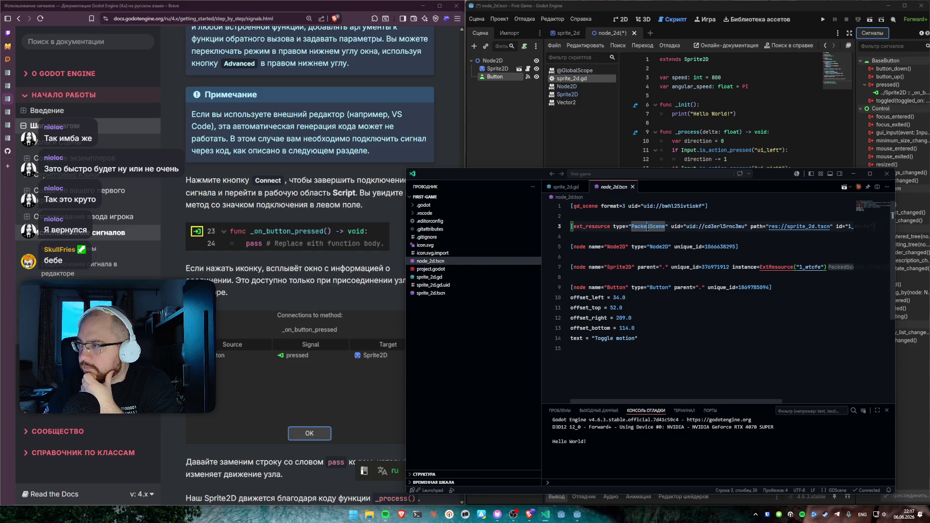
left_click_drag(610, 308, 674, 310)
key("Down")
key("Down")
key("Down")
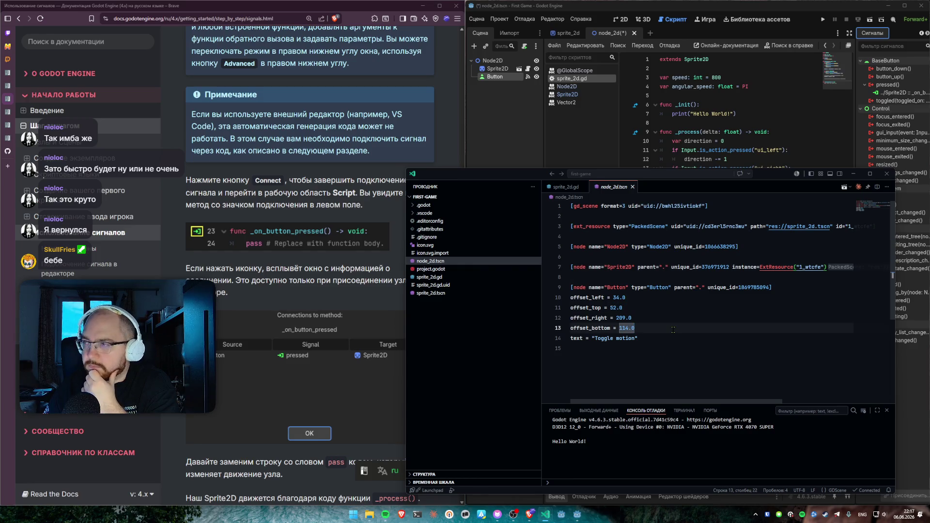
Step: Browse sprite_2d.tscn, icon.svg.import and project.godot, ending on the sprite_2d.gd script
left_click(440, 294)
left_click(613, 298)
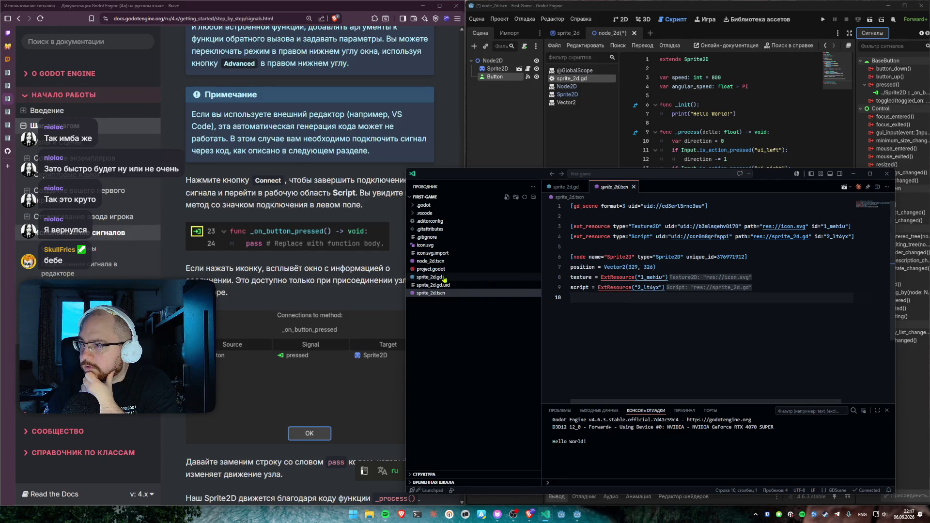
left_click(452, 253)
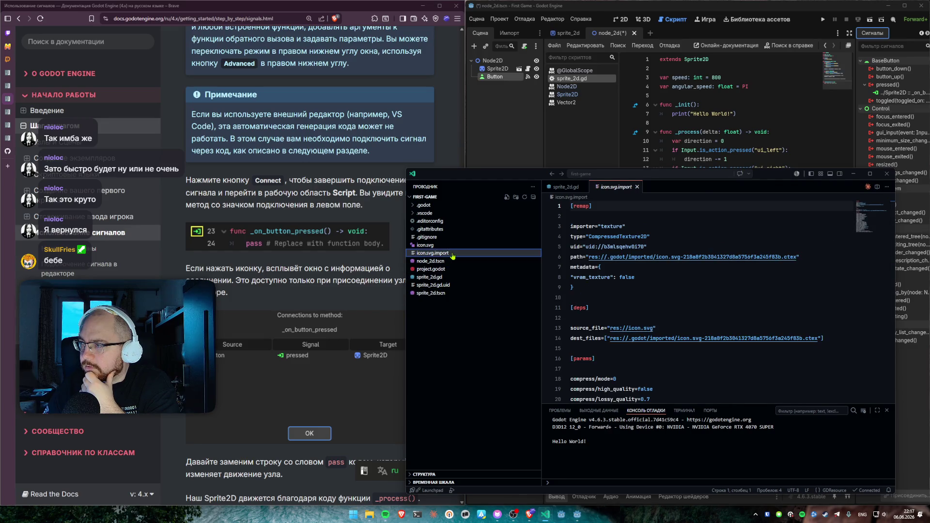
left_click(438, 261)
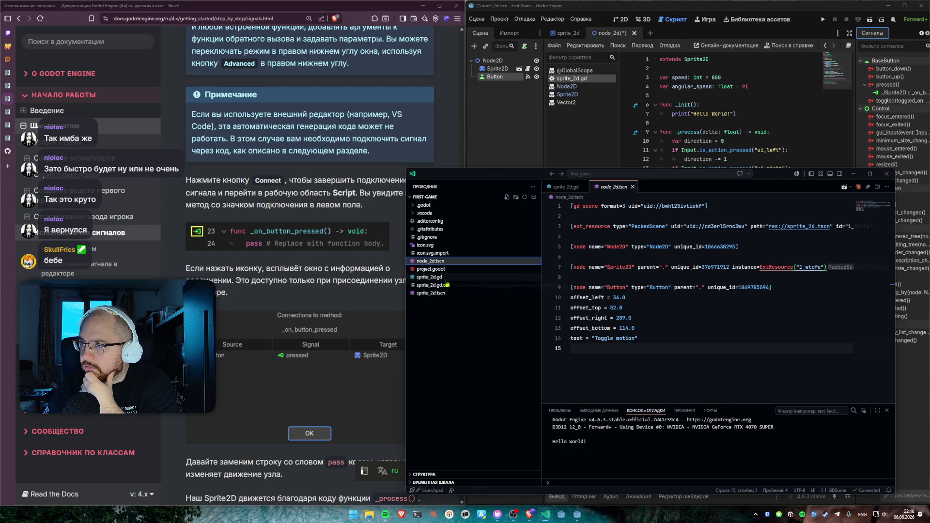
left_click(431, 268)
scroll(649, 291, "down", 2)
left_click_drag(642, 302, 677, 302)
left_click(435, 261)
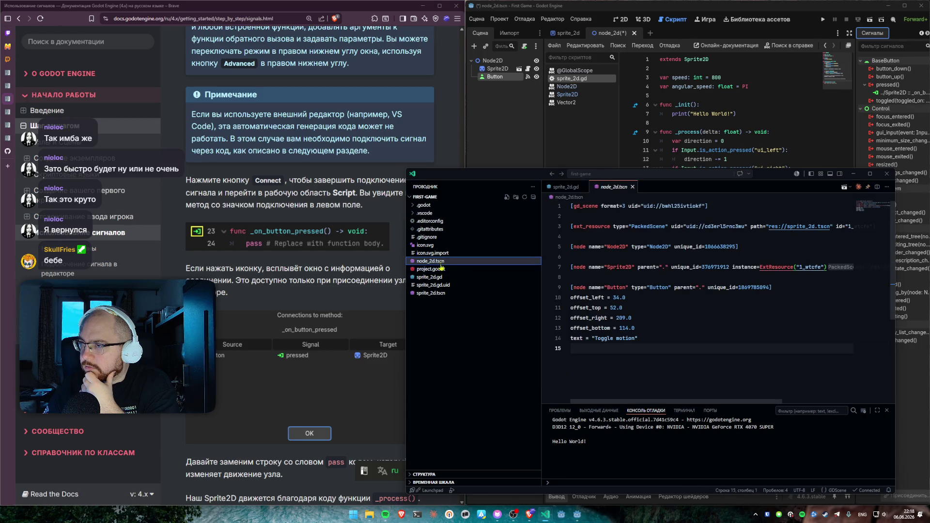
left_click(430, 277)
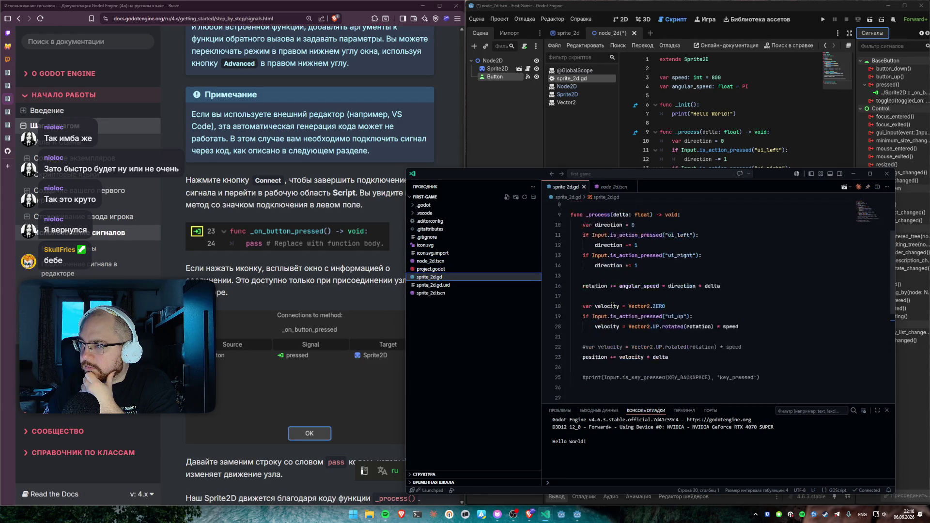
Step: Search the project for _on_button_pressed, open its sprite_2d.gd definition, and return to Godot
double_click(614, 335)
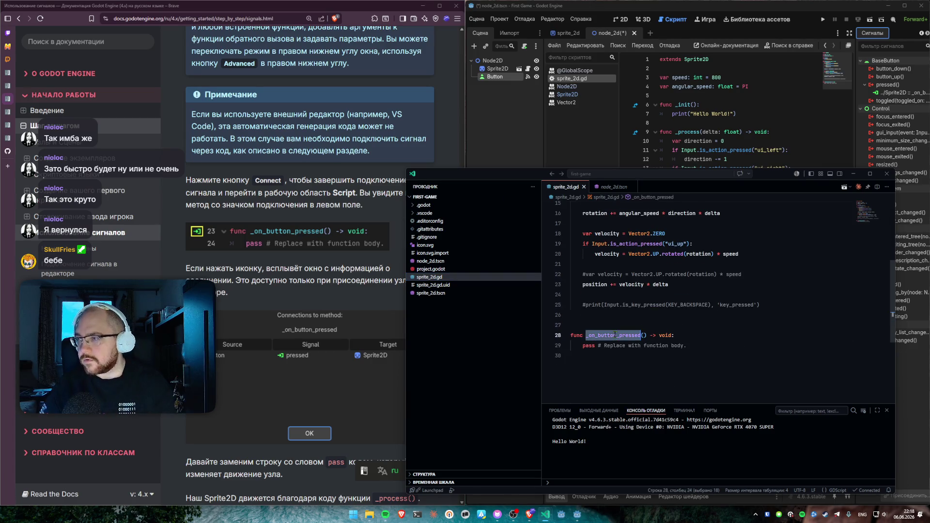
key("ctrl+shift+f")
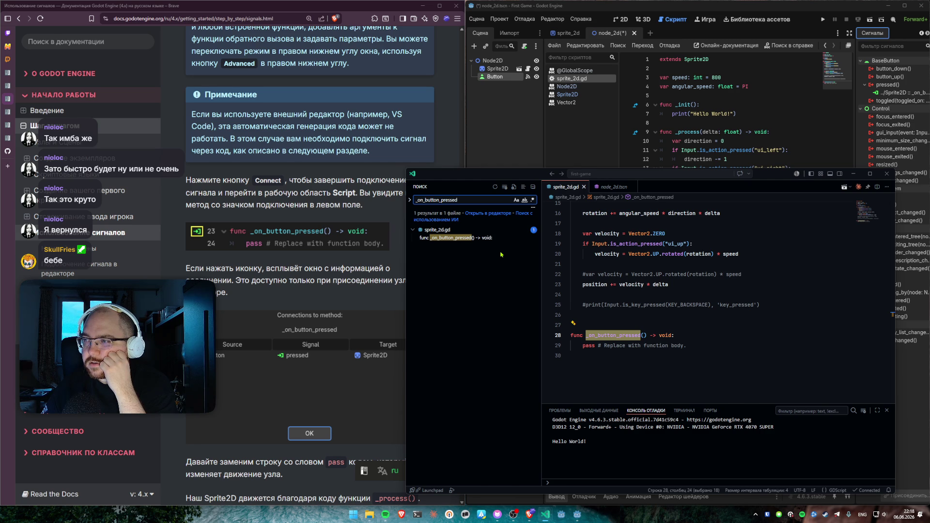
left_click(479, 241)
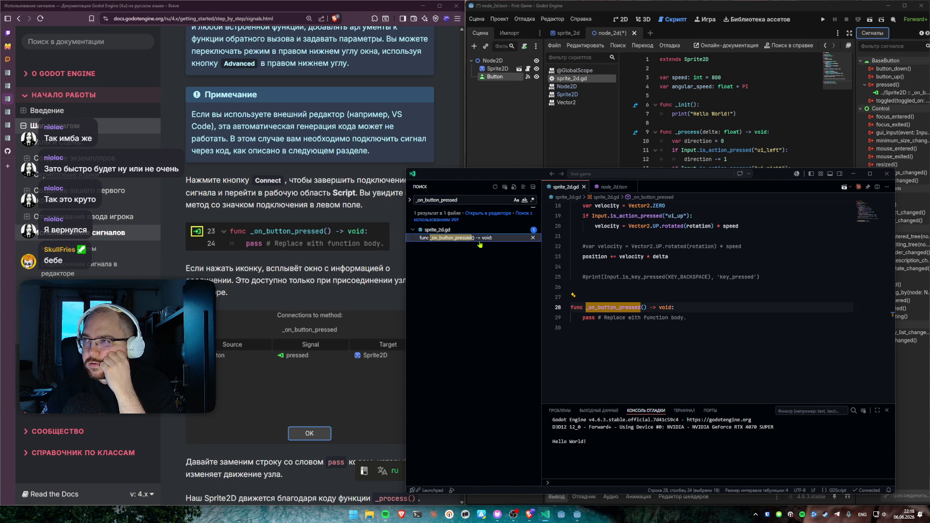
scroll(342, 233, "down", 2)
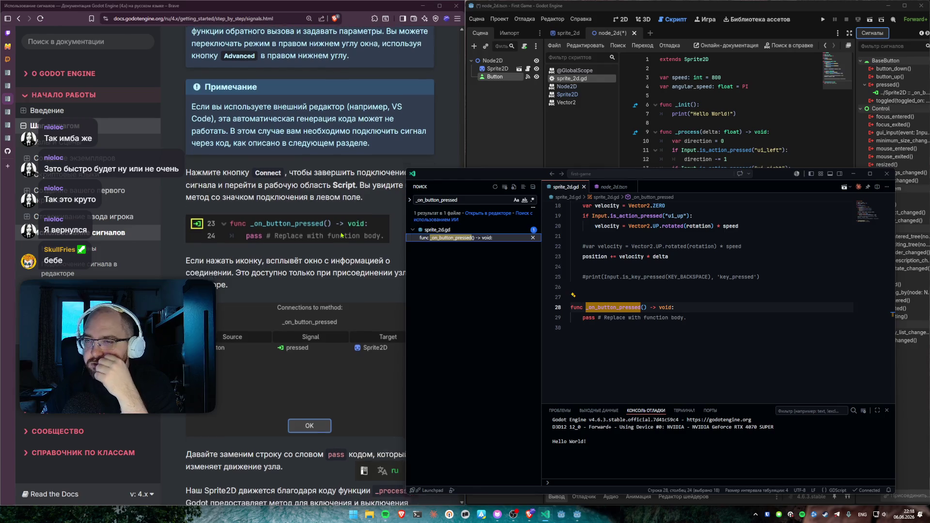
left_click(474, 146)
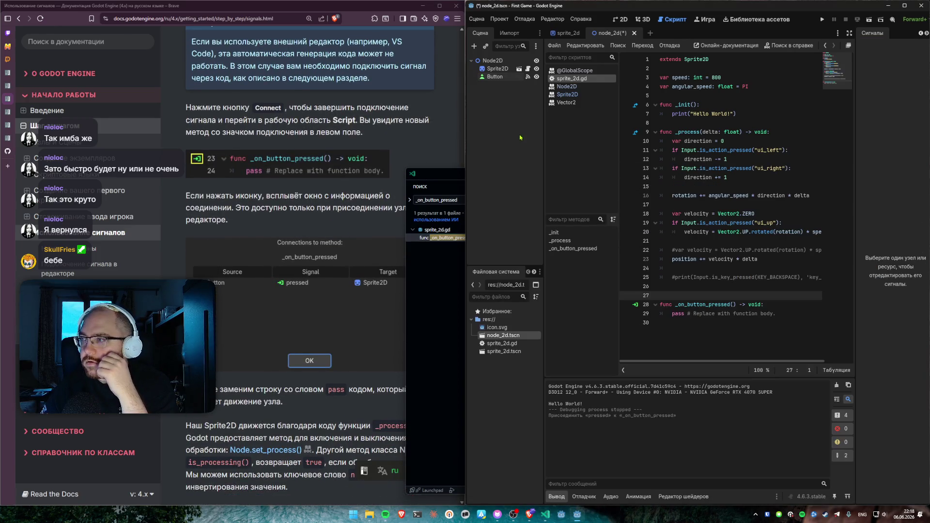
left_click(635, 305)
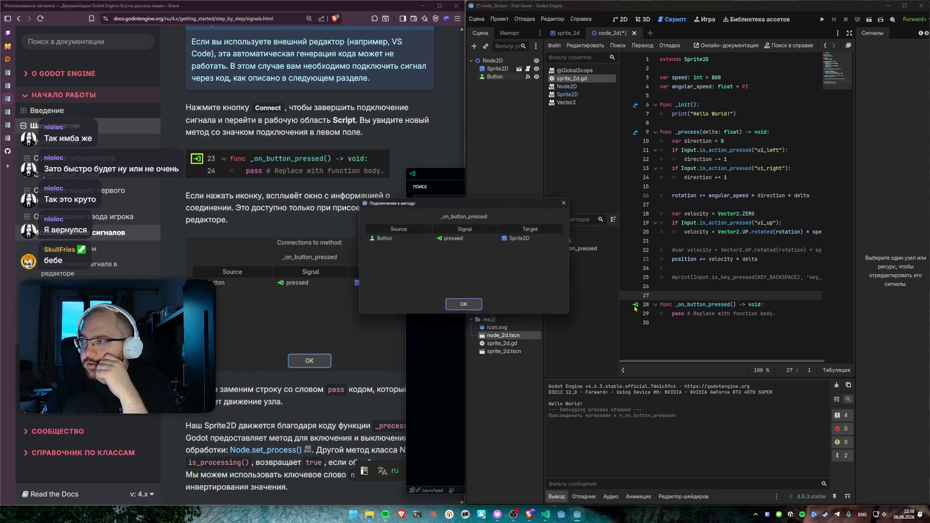
left_click(476, 310)
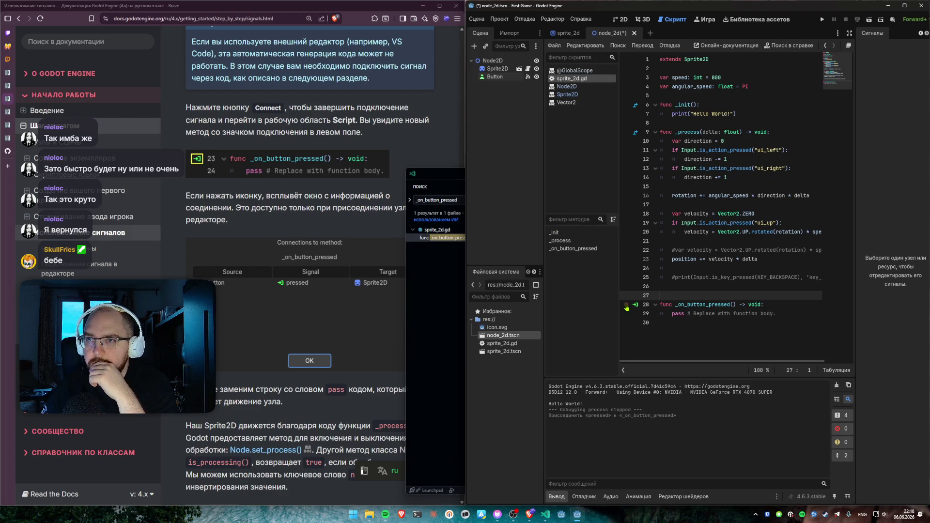
scroll(352, 272, "down", 2)
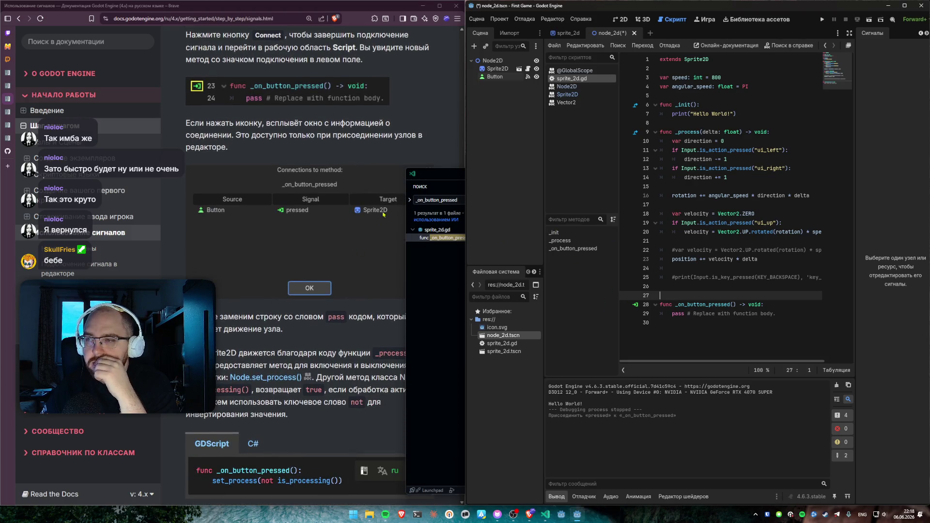
left_click(423, 127)
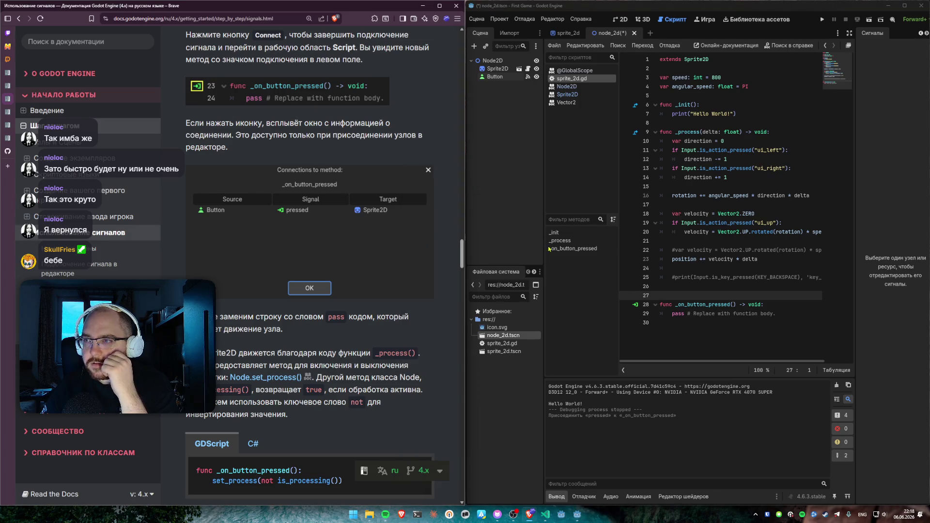
left_click(705, 320)
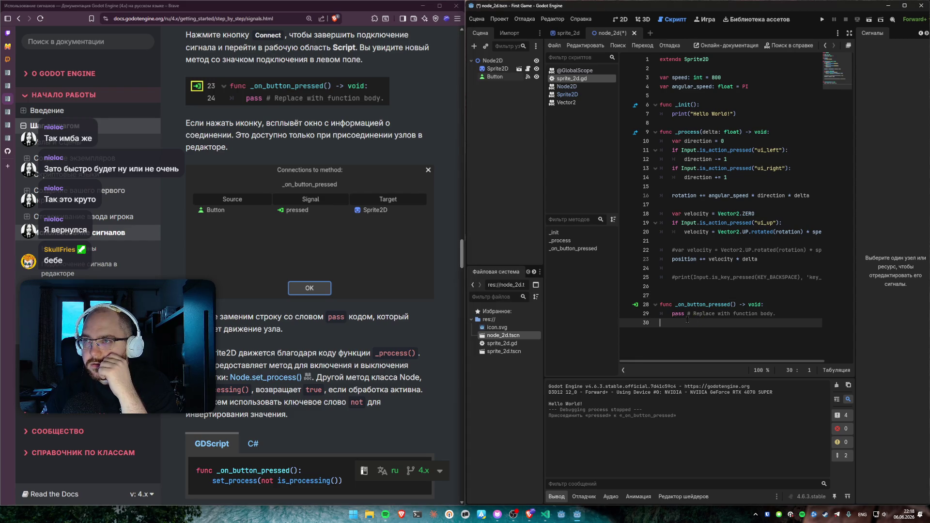
left_click(635, 305)
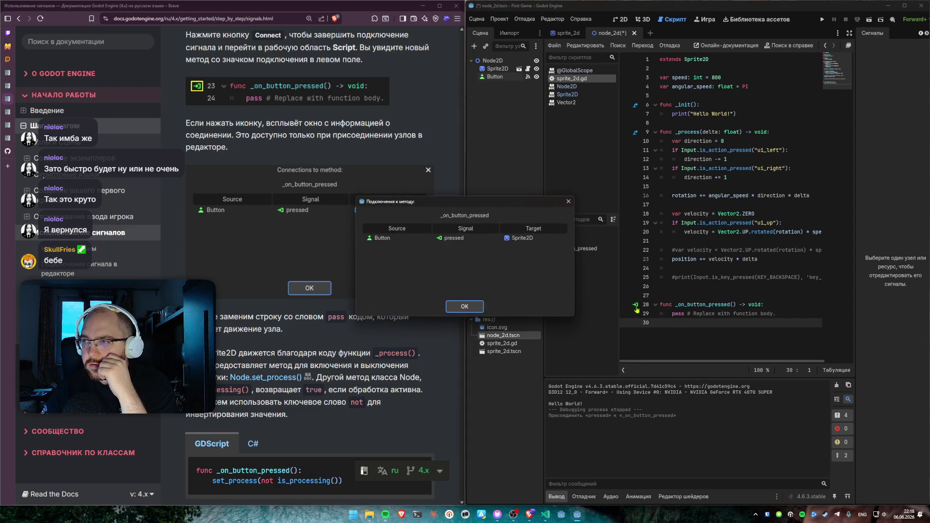
left_click(464, 306)
scroll(368, 266, "down", 2)
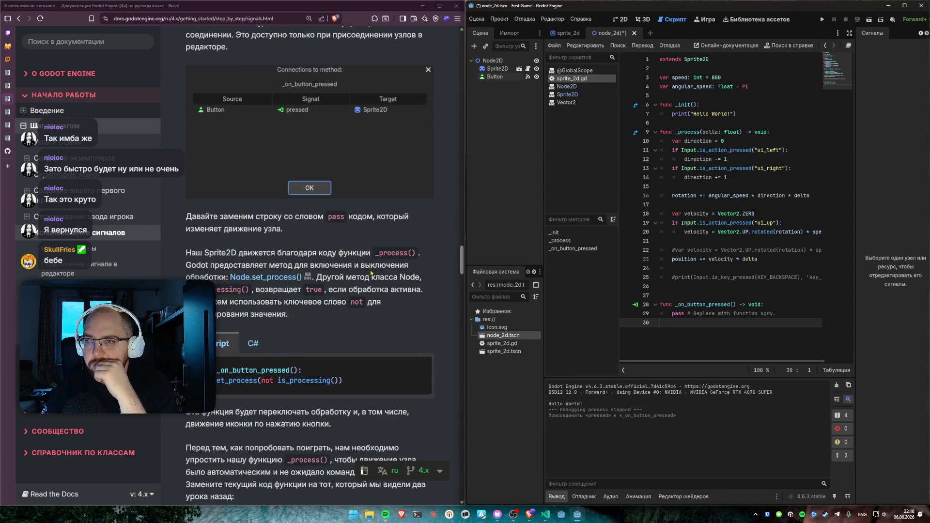
Step: Save the scene, then in VS Code shorten the search term to _on_button_presse
key("ctrl+s")
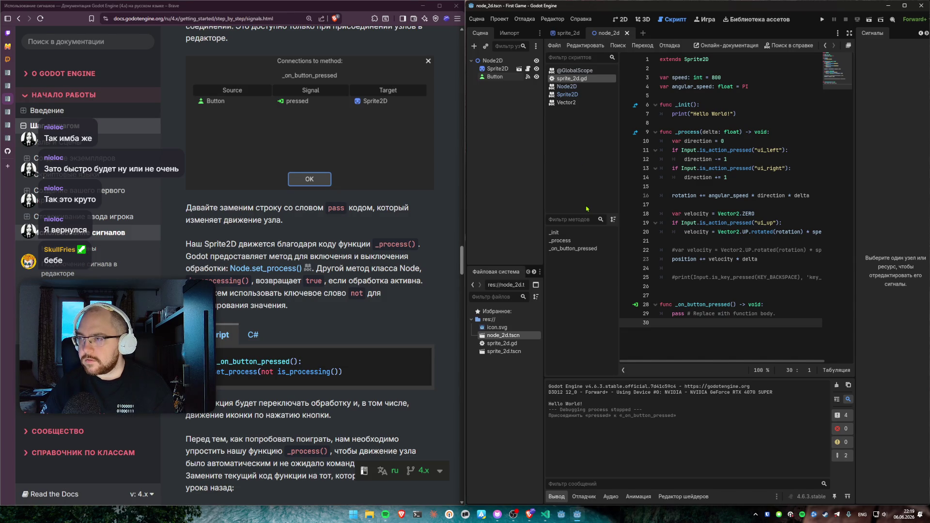
mouse_move(545, 514)
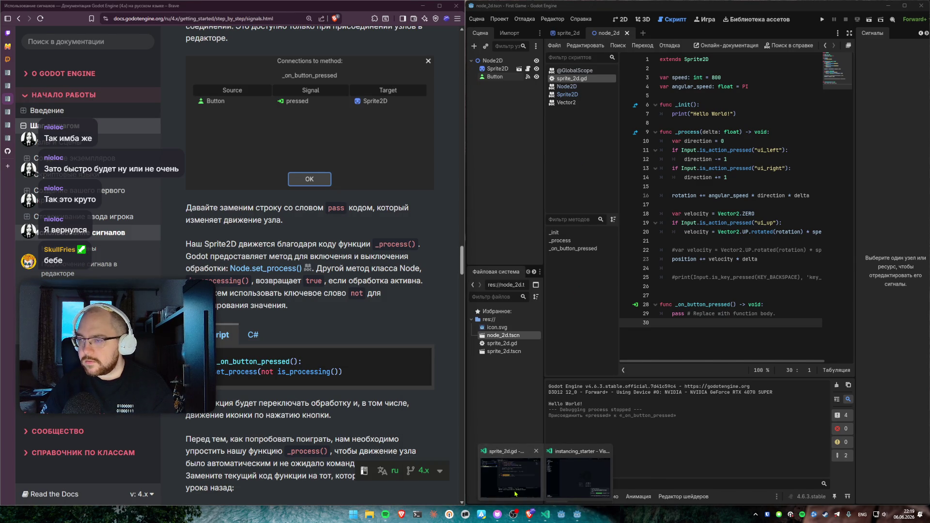
left_click(515, 493)
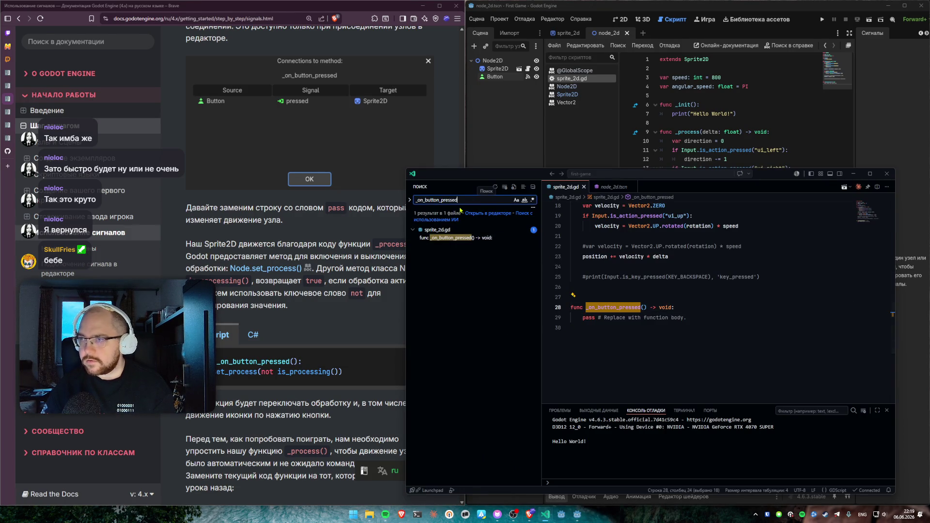
key("BackSpace")
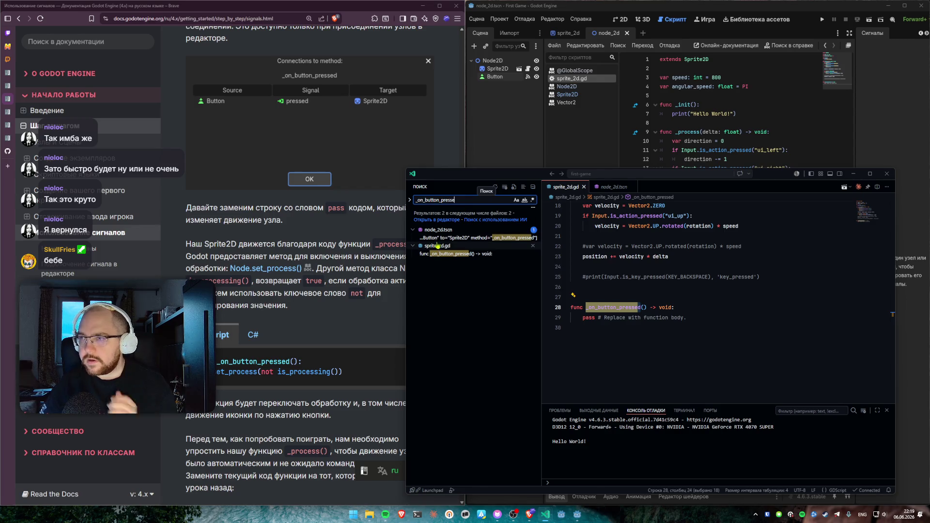
Step: Open the Button-to-Sprite2D pressed connection at line 16 of node_2d.tscn, then minimize VS Code
left_click(473, 238)
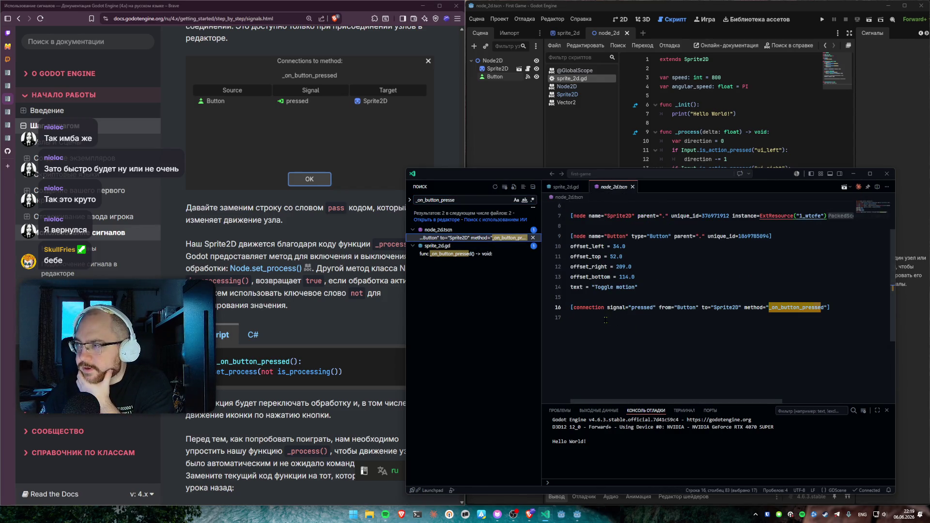
left_click_drag(605, 320, 594, 297)
left_click(726, 307)
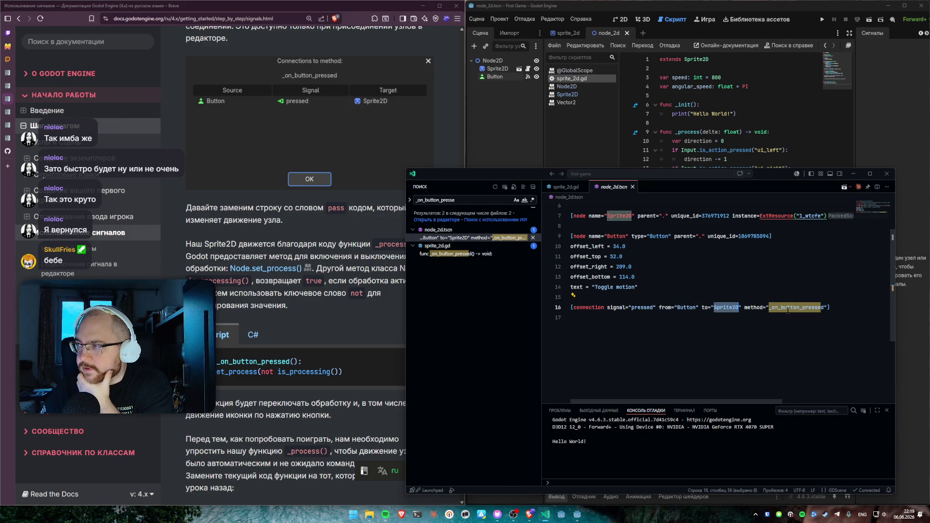
left_click(727, 297)
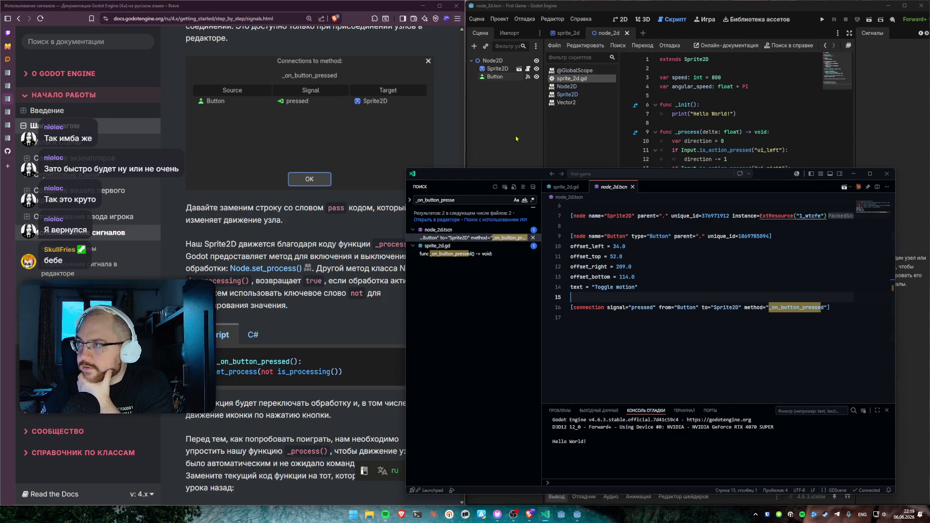
left_click(853, 173)
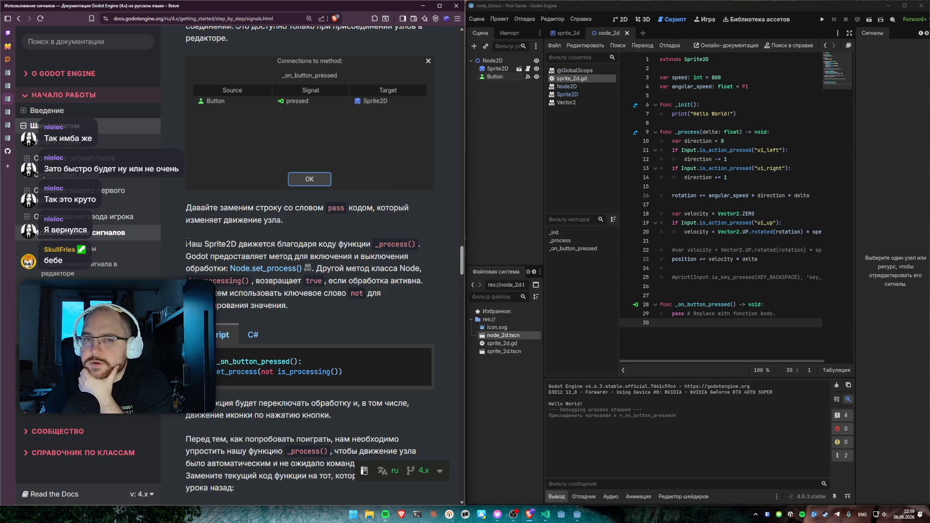
left_click_drag(186, 244, 292, 244)
left_click(329, 244)
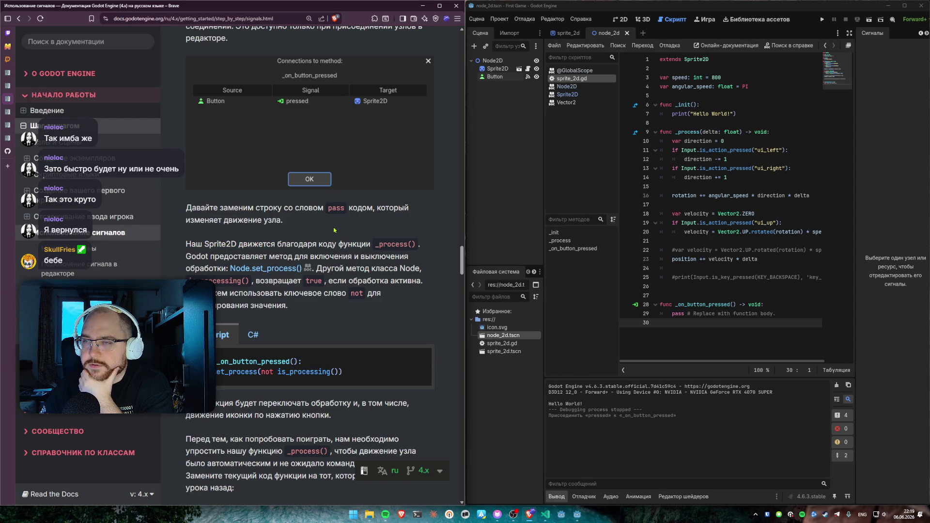
left_click_drag(353, 256, 419, 259)
left_click(359, 275)
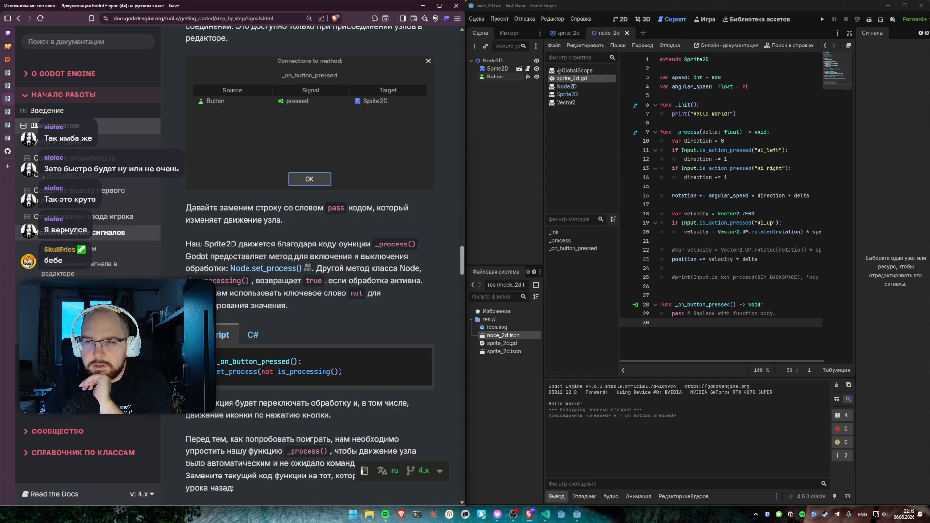
left_click_drag(269, 258, 410, 262)
left_click(411, 262)
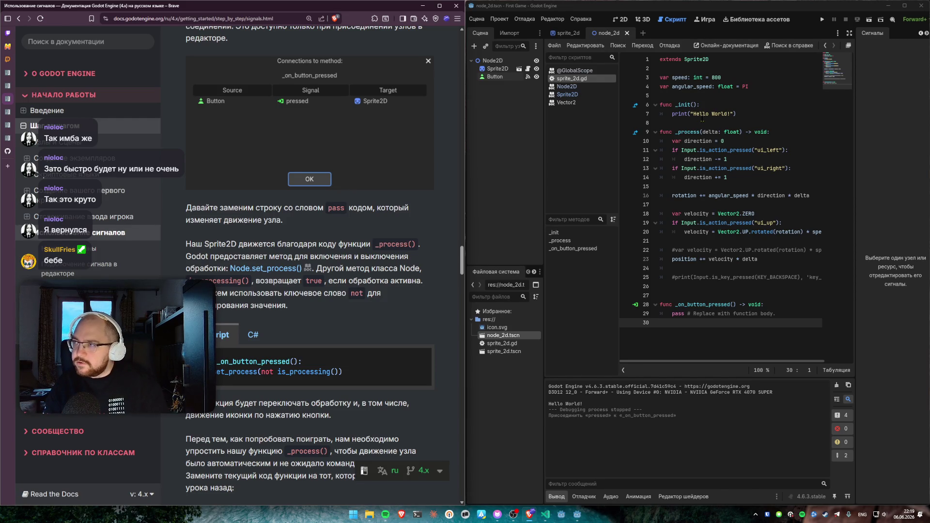
left_click_drag(724, 141, 636, 135)
left_click(716, 131)
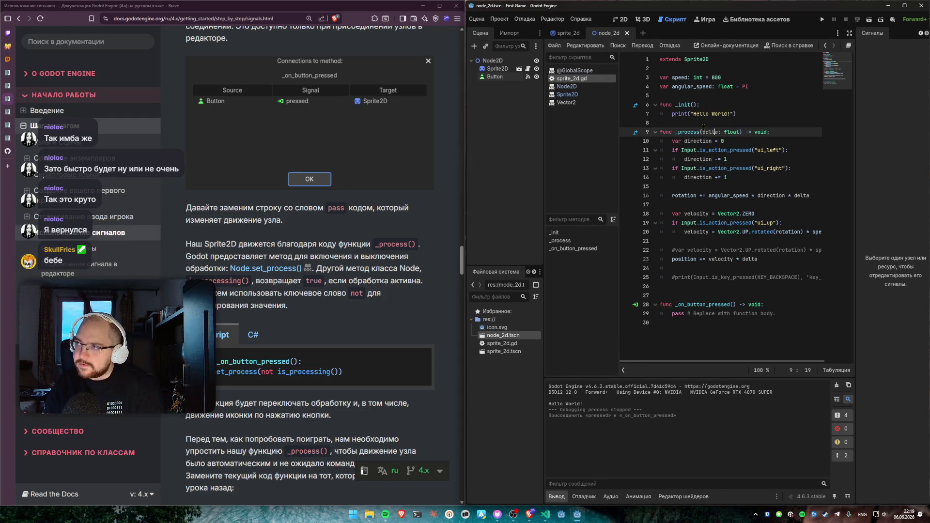
double_click(679, 132)
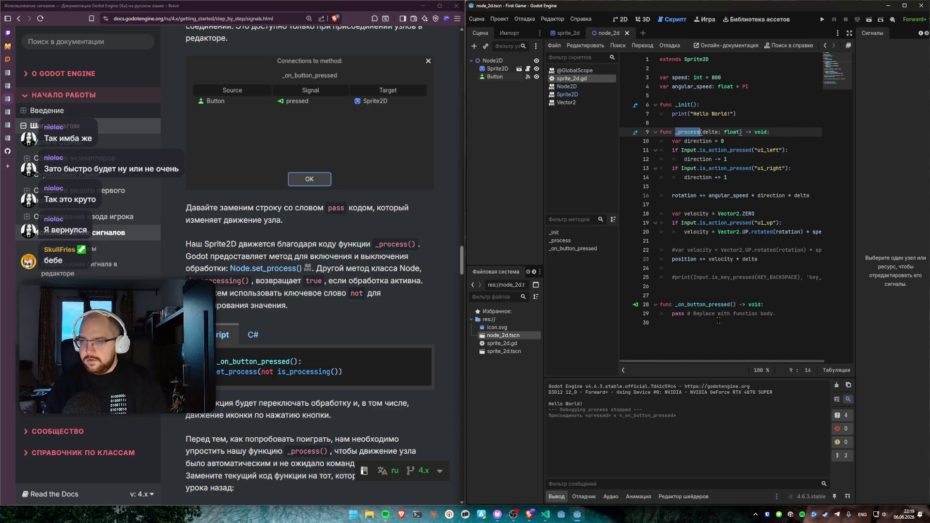
left_click(719, 320)
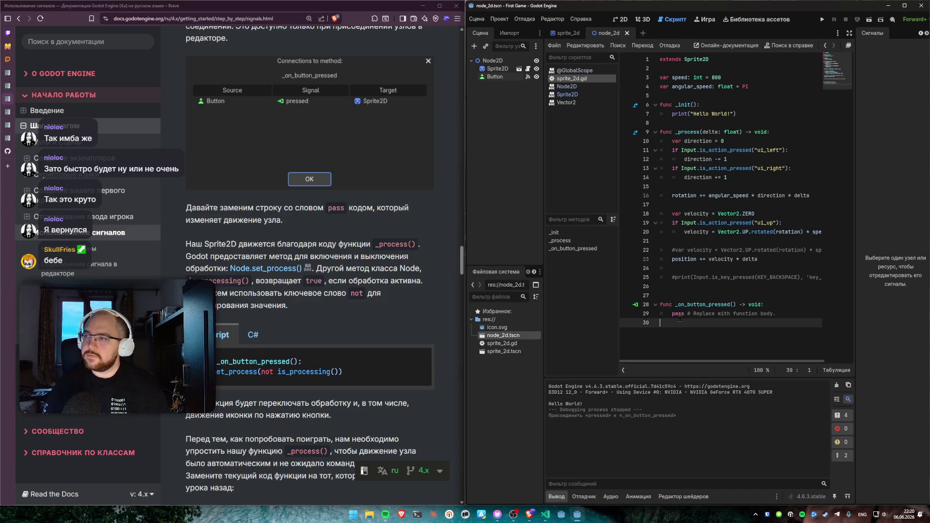
left_click_drag(672, 312, 810, 315)
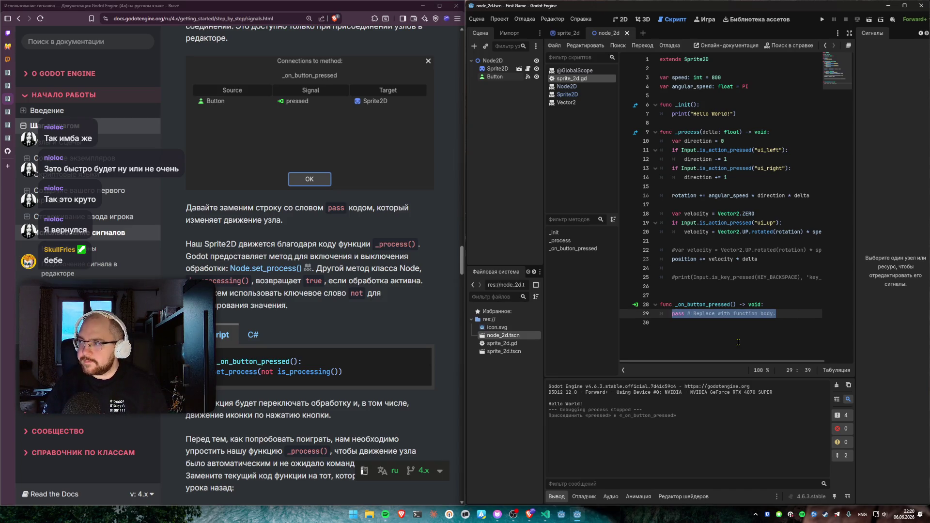
Step: Replace pass in _on_button_pressed with set_process(not is_processing()) and run the game
type("set")
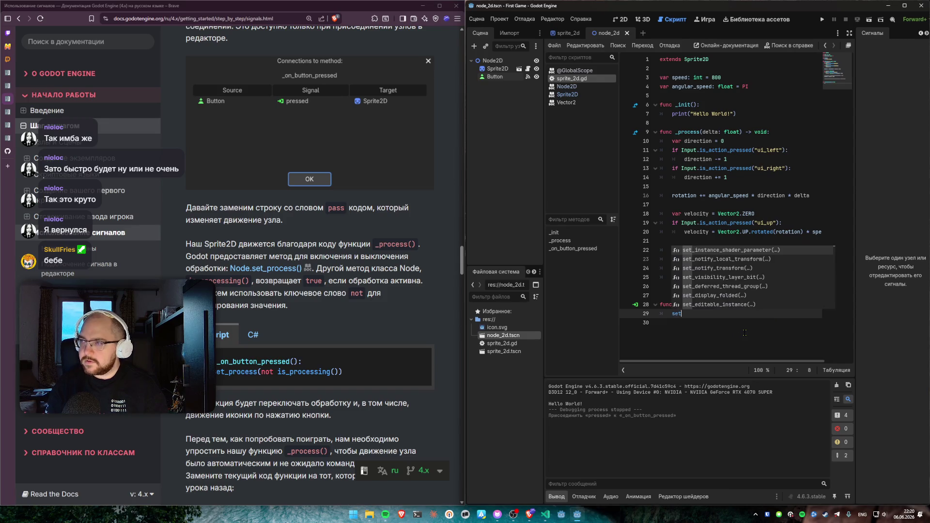
type("_process")
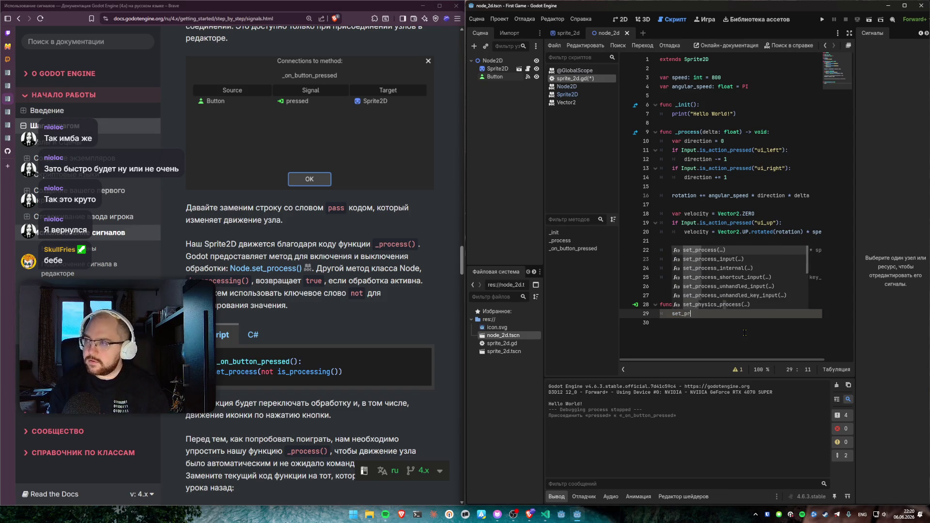
key("Return")
type("not is")
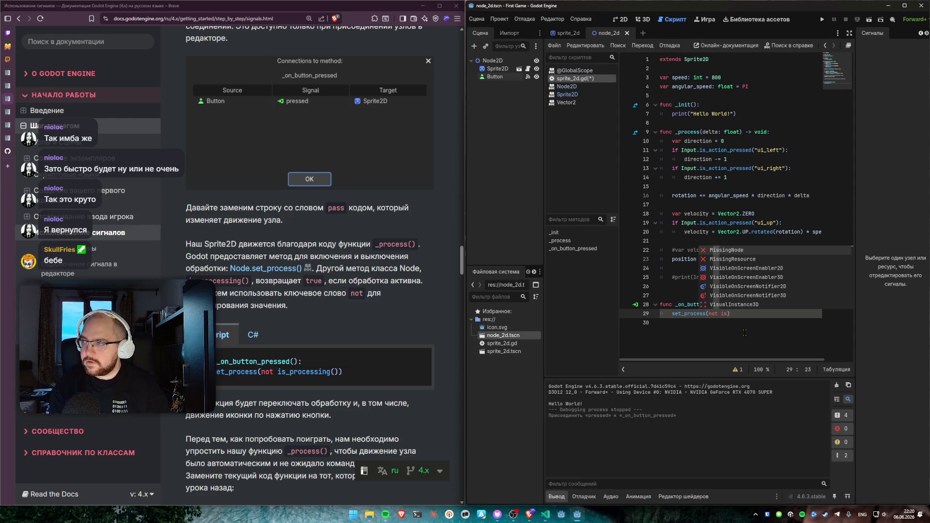
type("_")
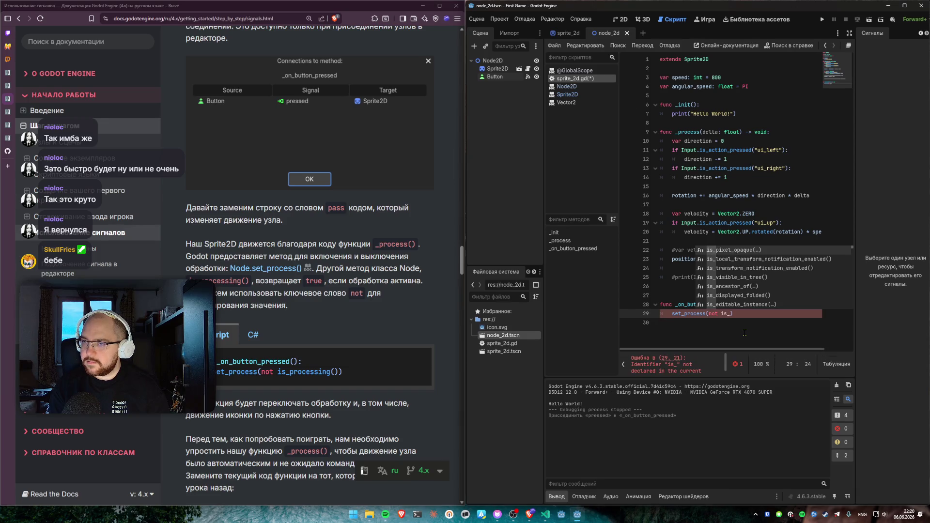
type("pr")
key("BackSpace")
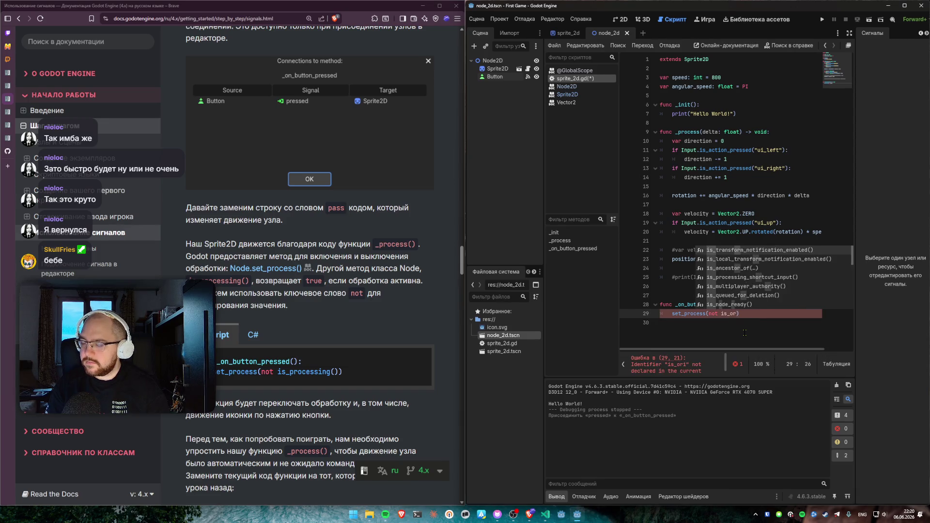
key("Return")
type(")")
left_click(744, 333)
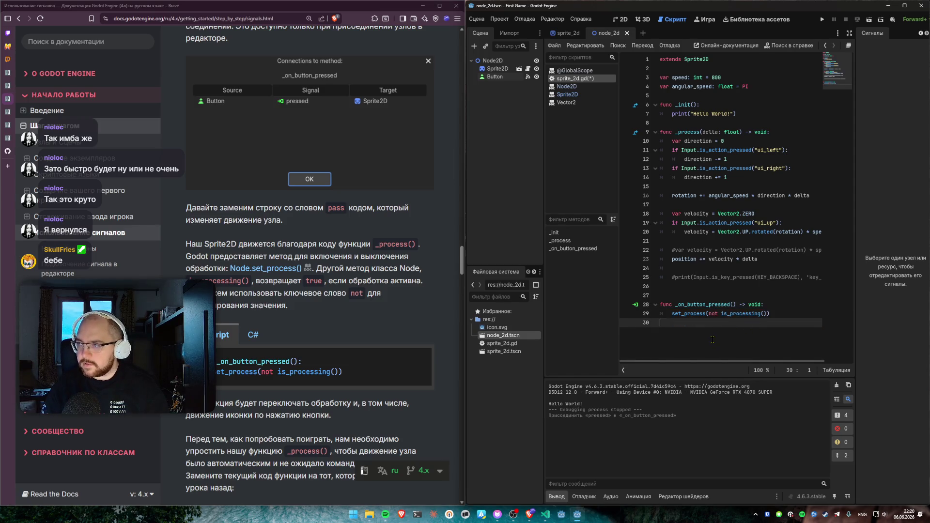
key("F5")
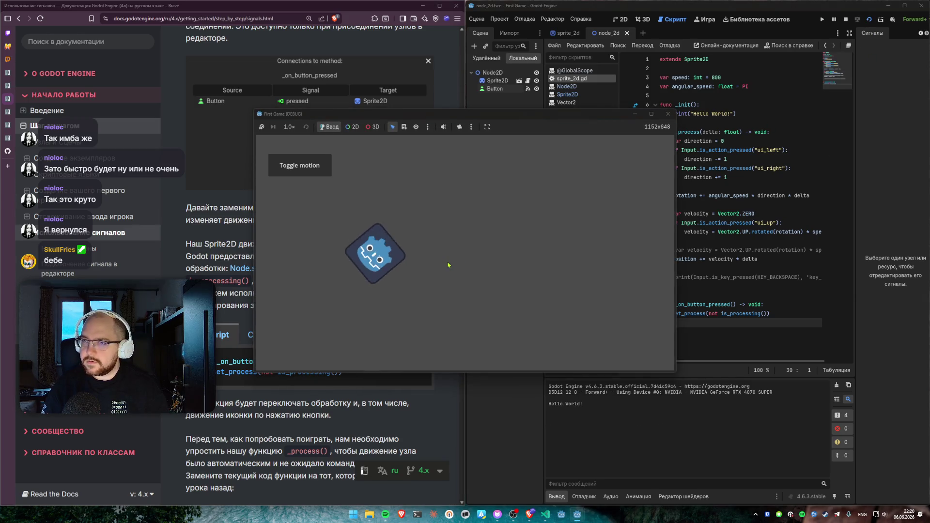
Step: Toggle the icon's motion with the Toggle motion button, then close the First Game window
left_click(307, 166)
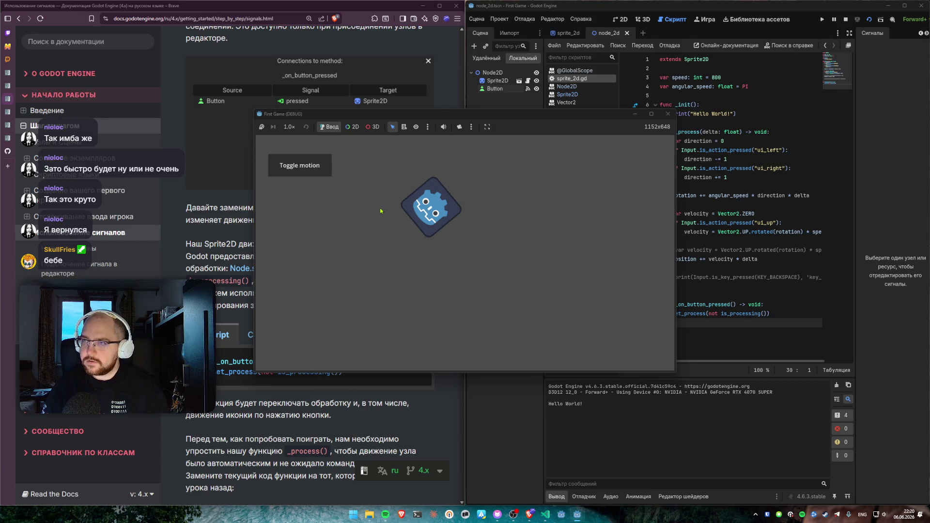
left_click(465, 265)
key("Tab")
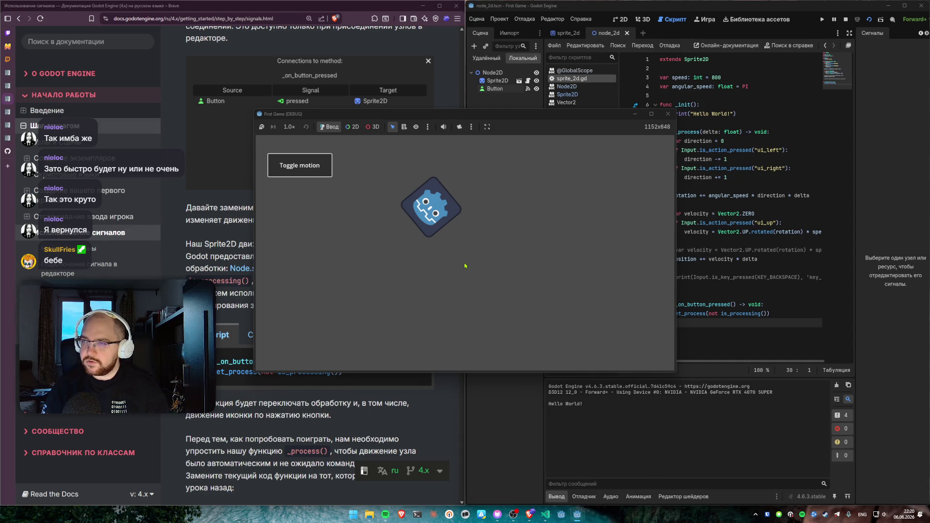
key("space")
key("space")
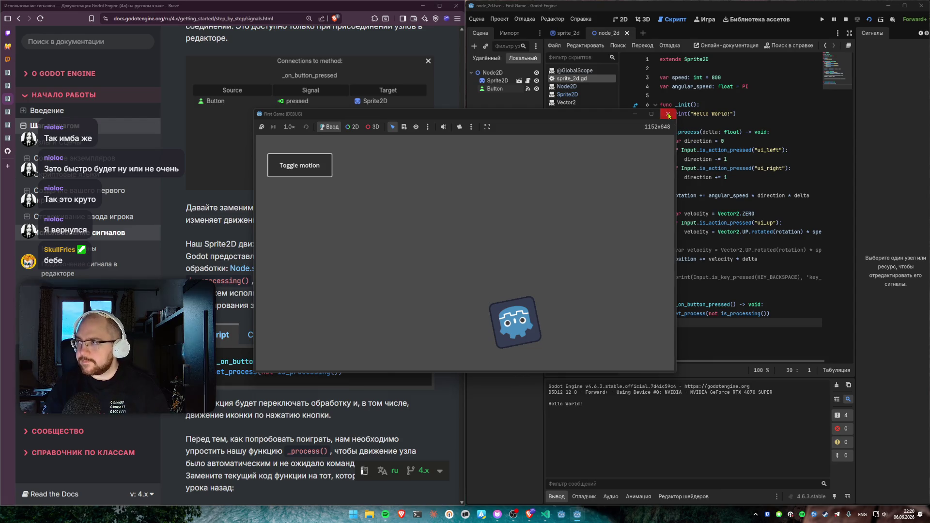
left_click(667, 114)
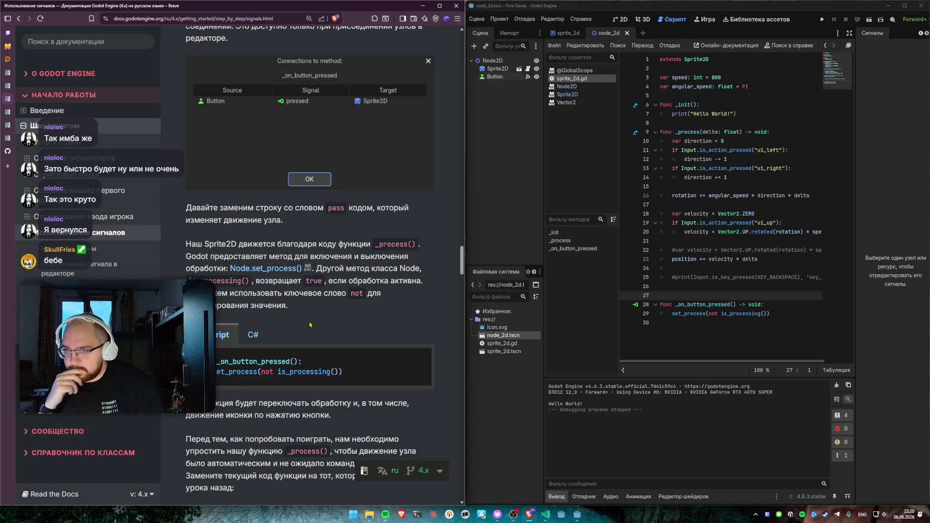
Step: Copy the docs' simplified _process sample and paste it at the end of sprite_2d.gd
scroll(307, 310, "down", 5)
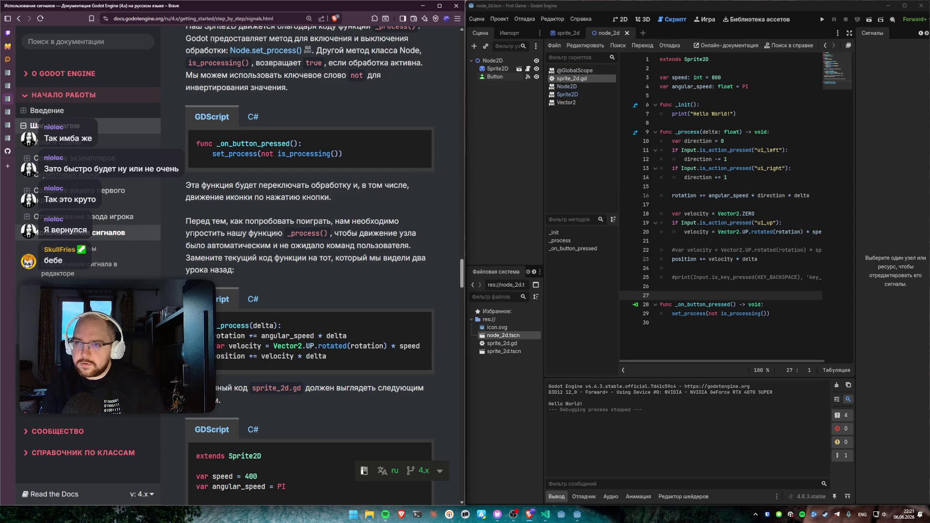
mouse_move(188, 221)
left_mouse_down()
mouse_move(291, 251)
mouse_move(292, 269)
left_mouse_up()
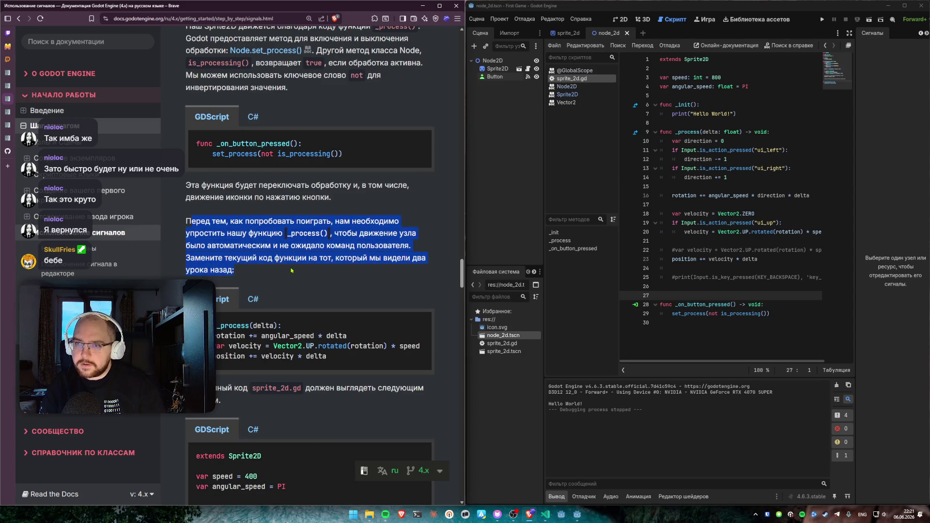
left_click(292, 270)
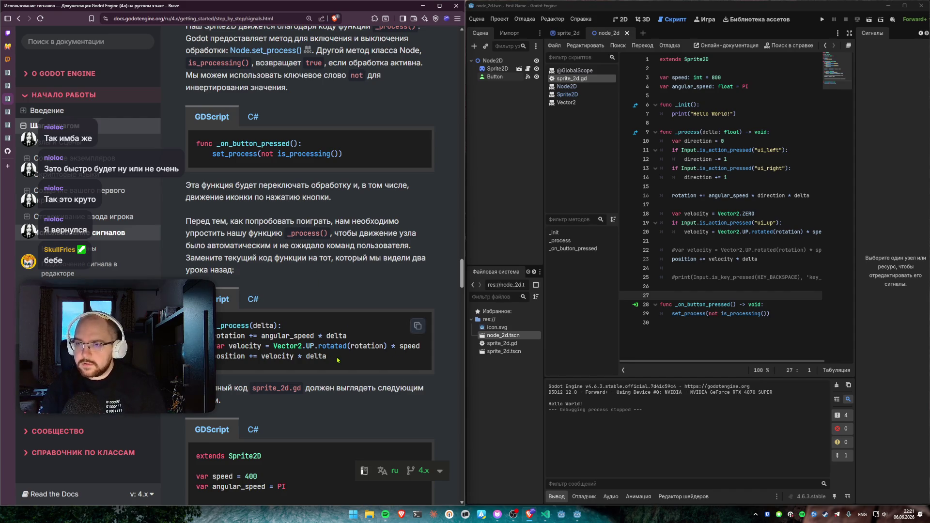
left_click(417, 327)
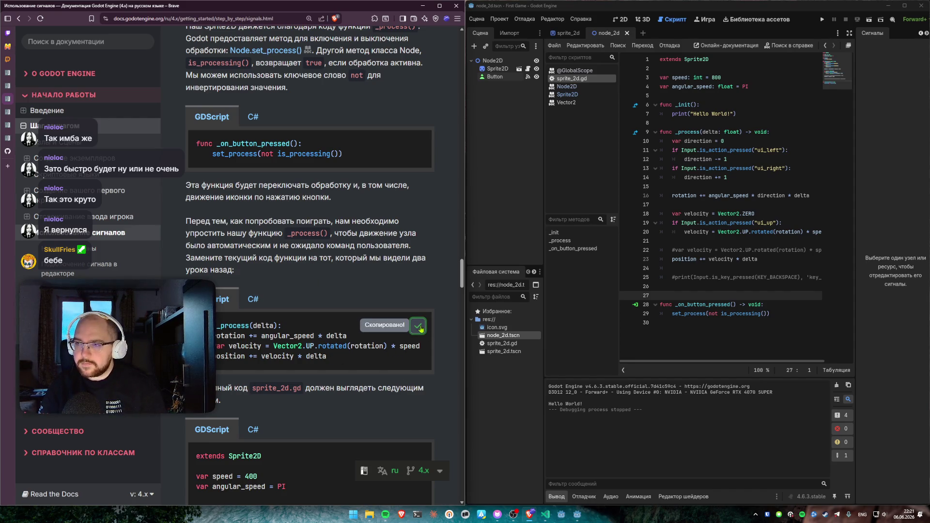
scroll(406, 331, "down", 2)
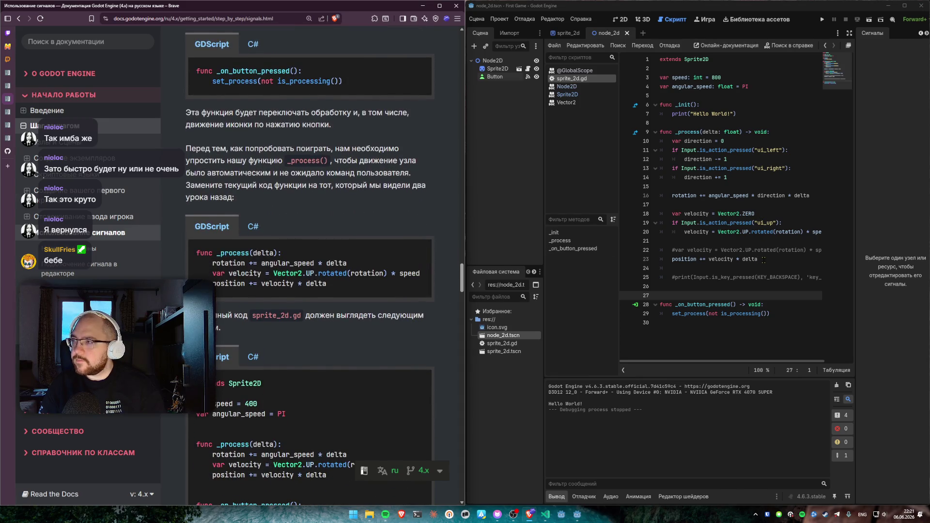
left_click(738, 283)
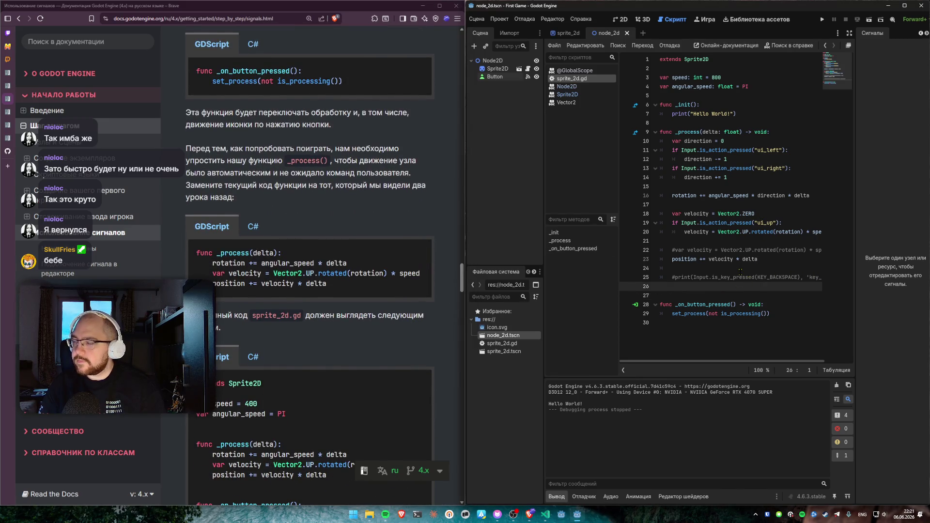
key("Return")
key("Return")
key("ctrl+v")
Step: Comment out the old _process function on lines 9–25 with Ctrl+K and run the game
mouse_move(740, 285)
left_mouse_down()
mouse_move(717, 160)
mouse_move(690, 133)
left_mouse_up()
key("ctrl+k")
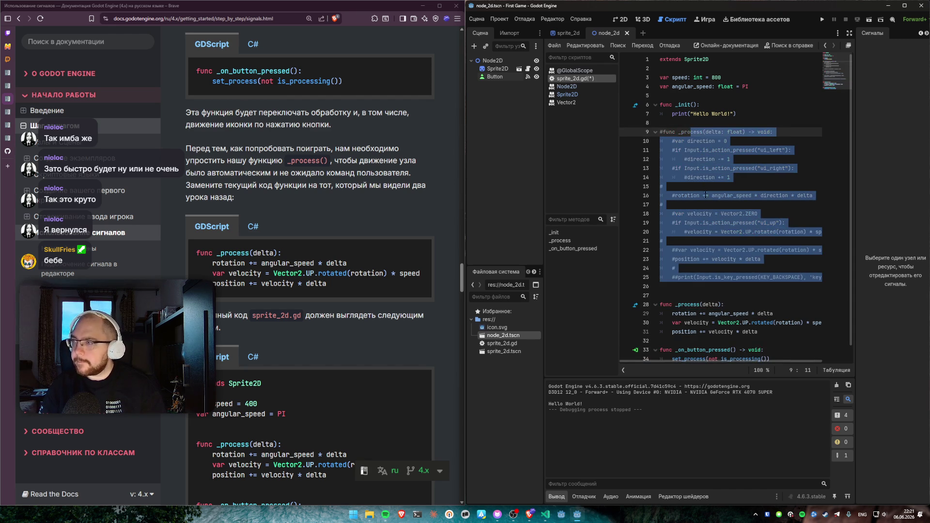
scroll(729, 270, "down", 1)
left_click(730, 279)
key("F5")
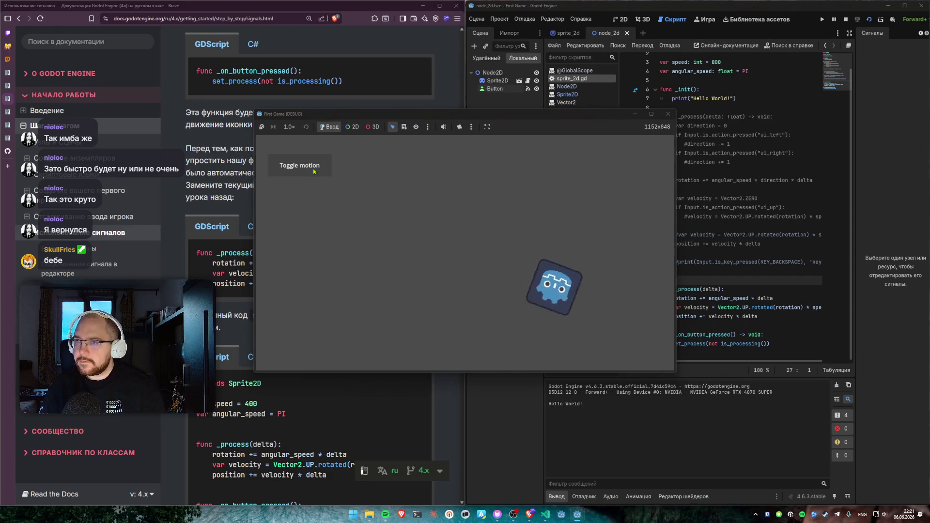
Step: Click Toggle motion three times to pause and resume the icon, then stop the game with F8
left_click(314, 171)
left_click(313, 171)
left_click(314, 171)
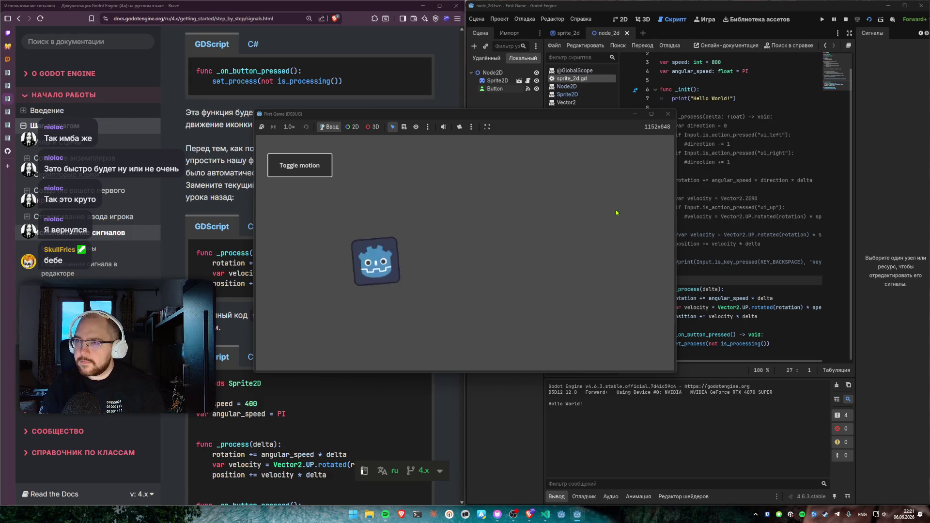
key("F8")
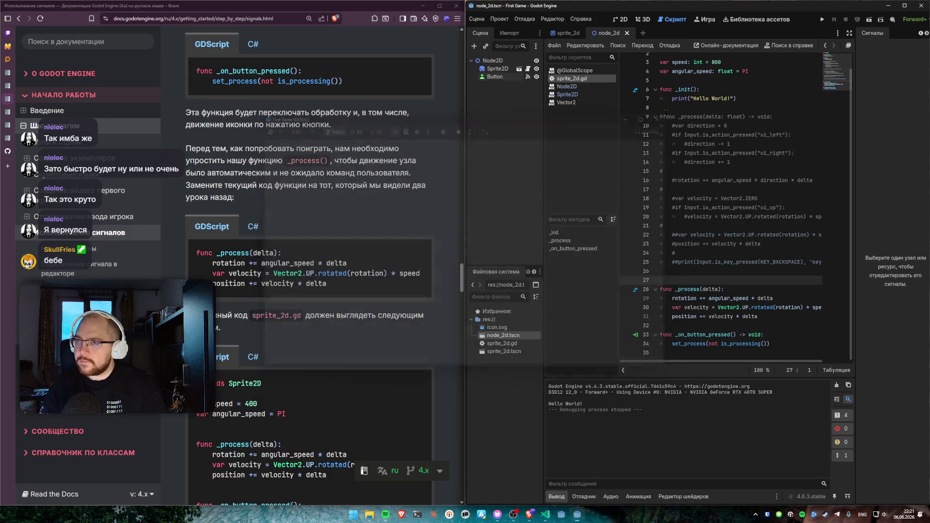
scroll(297, 331, "down", 1)
Step: Read the docs intro on connecting signals in code, then switch to the 2D view of node_2d.tscn
scroll(297, 331, "down", 10)
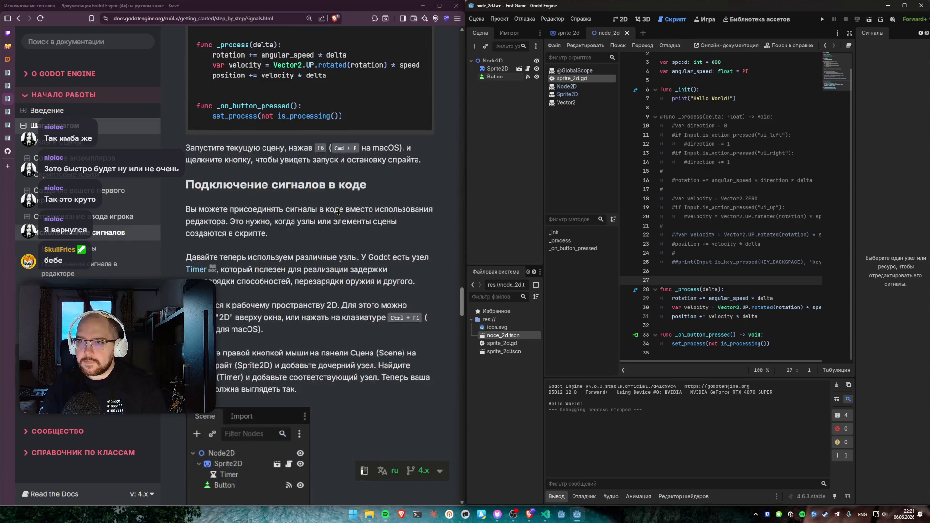
left_click_drag(180, 101, 273, 124)
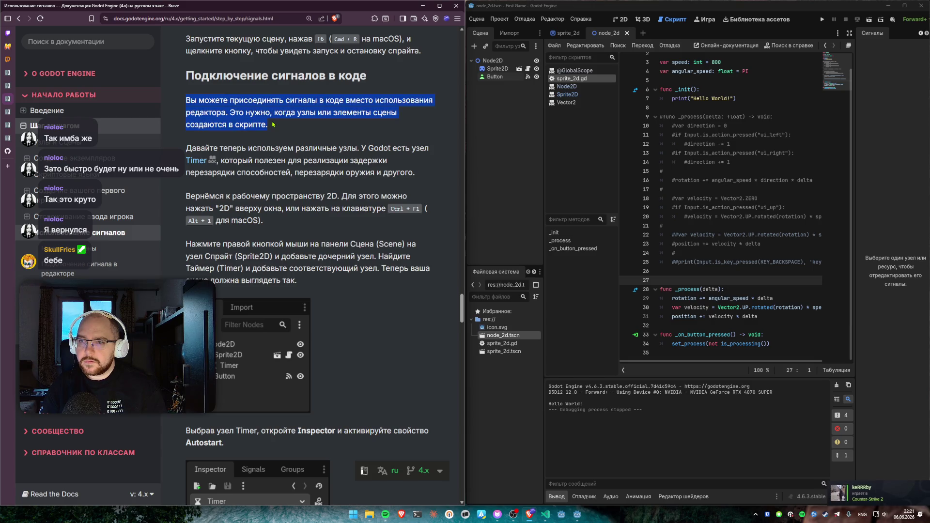
left_click(272, 124)
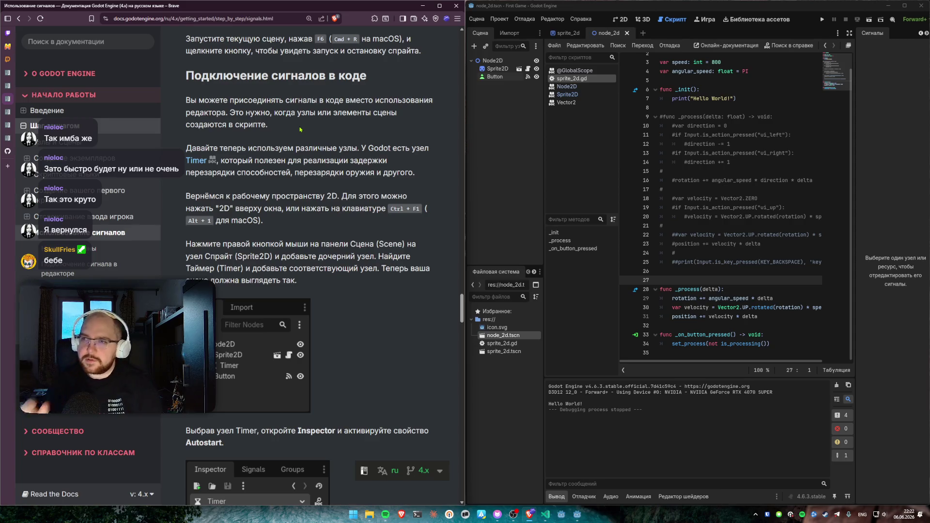
left_click(621, 22)
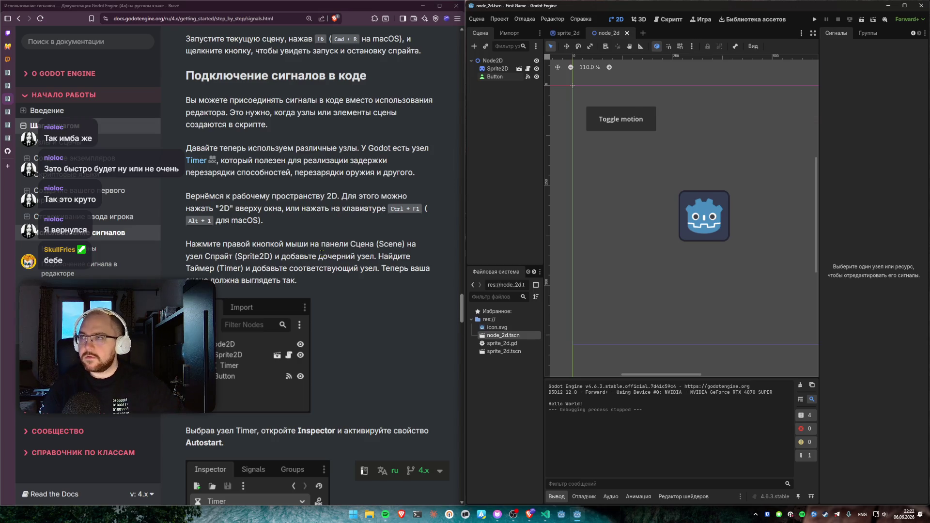
Step: Return to the 2D canvas view and review the docs step about adding a child node
key("ctrl+F3")
key("ctrl+F1")
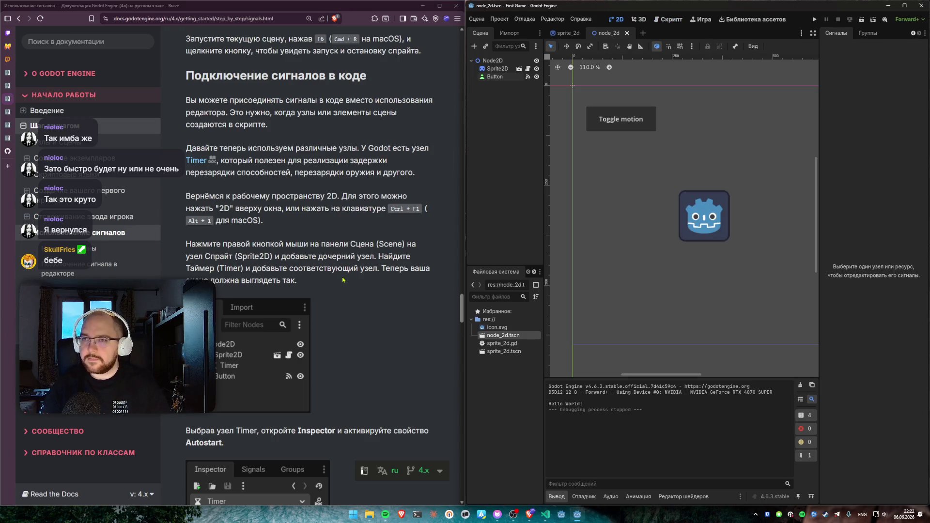
left_click_drag(190, 244, 383, 244)
left_click(375, 244)
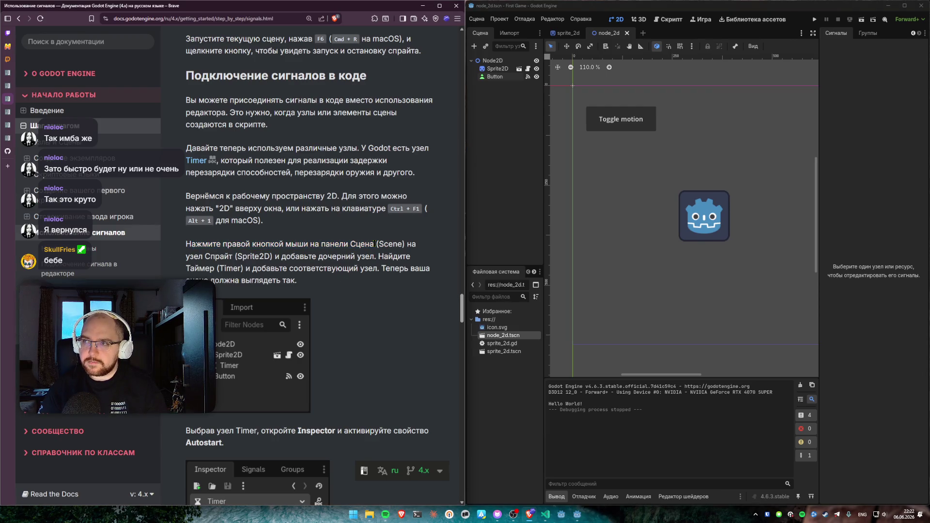
left_click(490, 99)
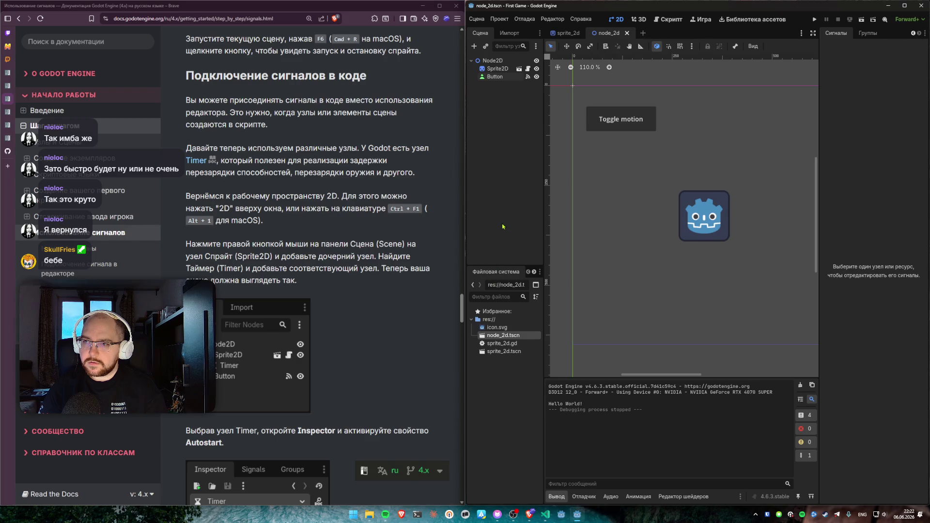
Step: Add a Timer child under Sprite2D by searching 'timer' in Add Child Node
left_click(497, 69)
right_click(496, 70)
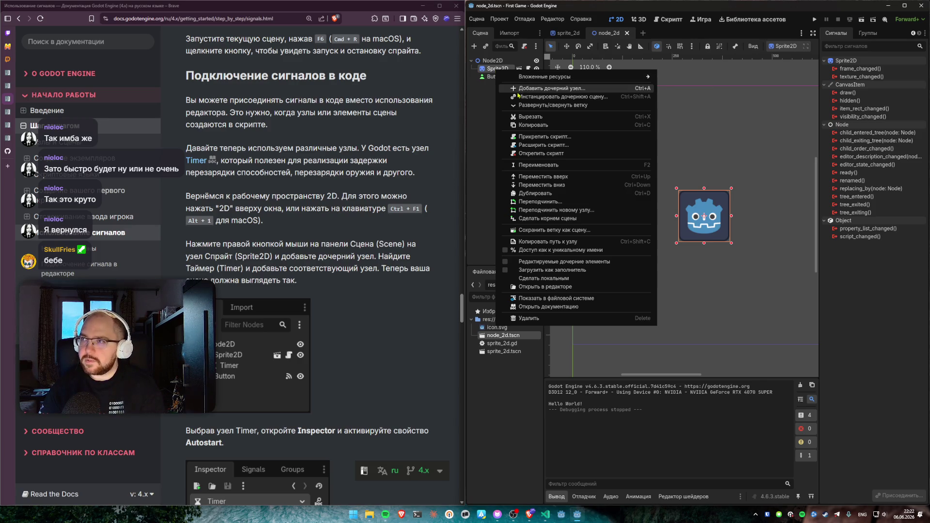
left_click(550, 88)
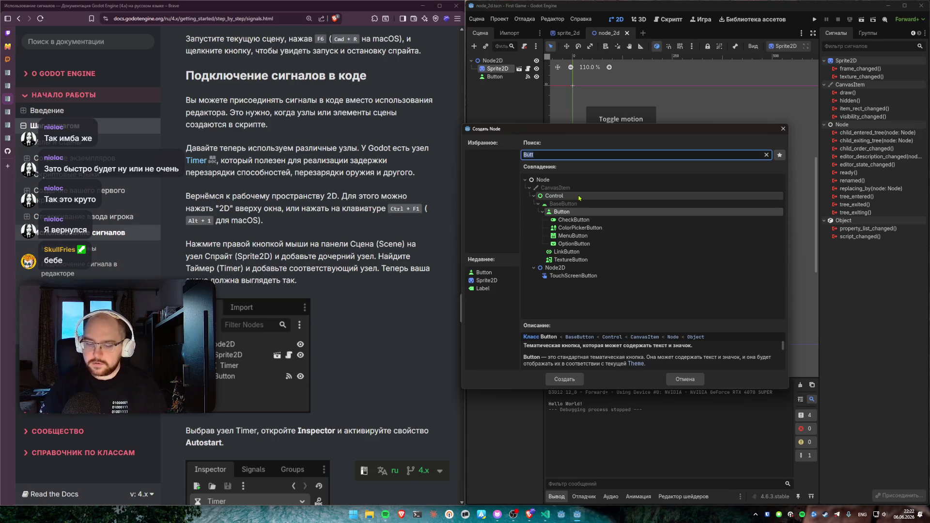
type("timer")
left_click(568, 380)
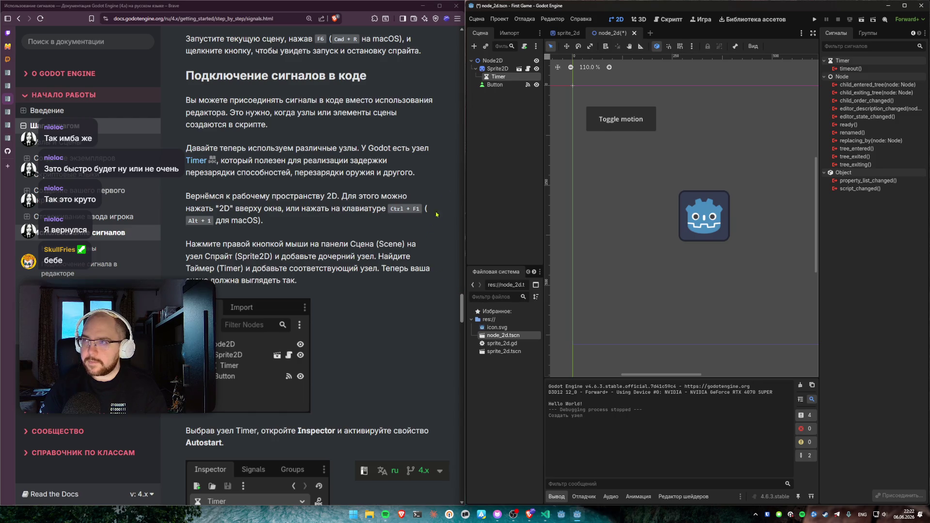
scroll(289, 266, "down", 5)
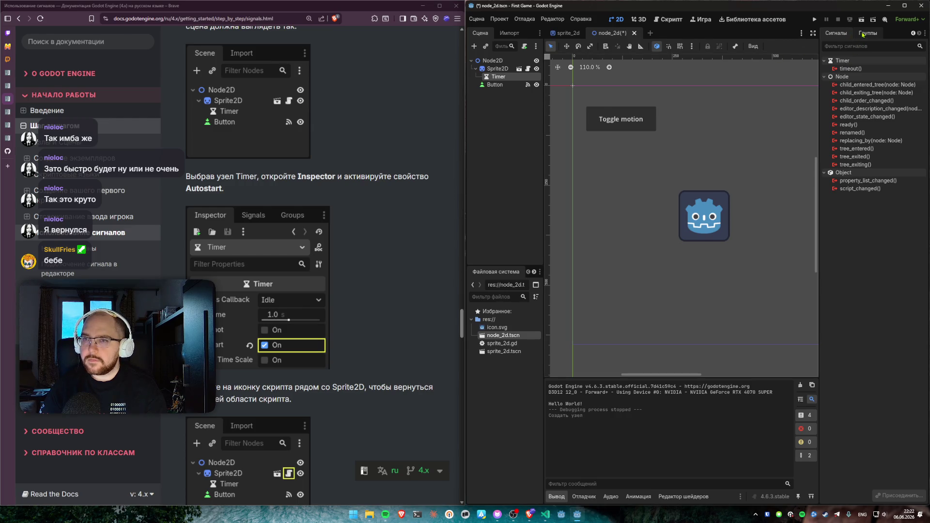
Step: Widen the Inspector dock and tick the Timer's Autostart checkbox
left_click(912, 34)
left_click(846, 34)
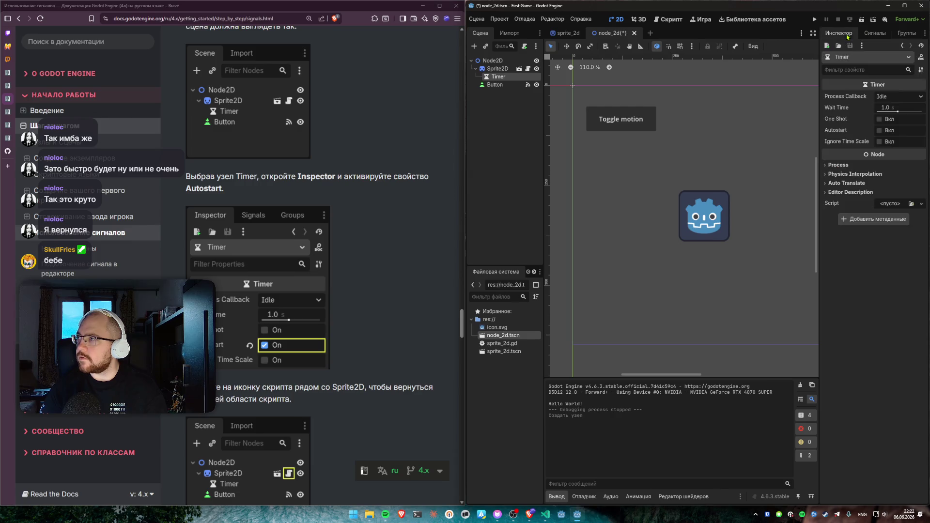
left_click_drag(819, 266, 798, 265)
left_click(853, 33)
left_click(822, 34)
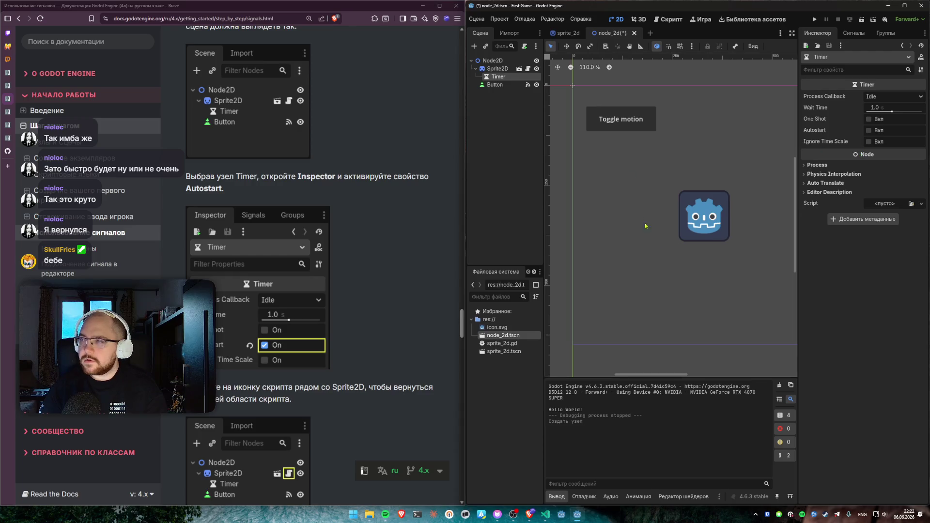
scroll(709, 286, "right", 3)
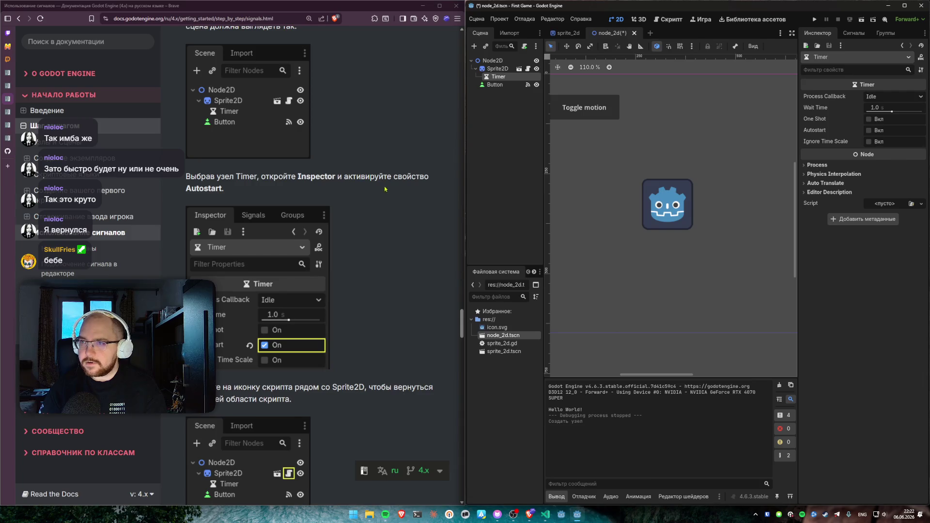
left_click(868, 130)
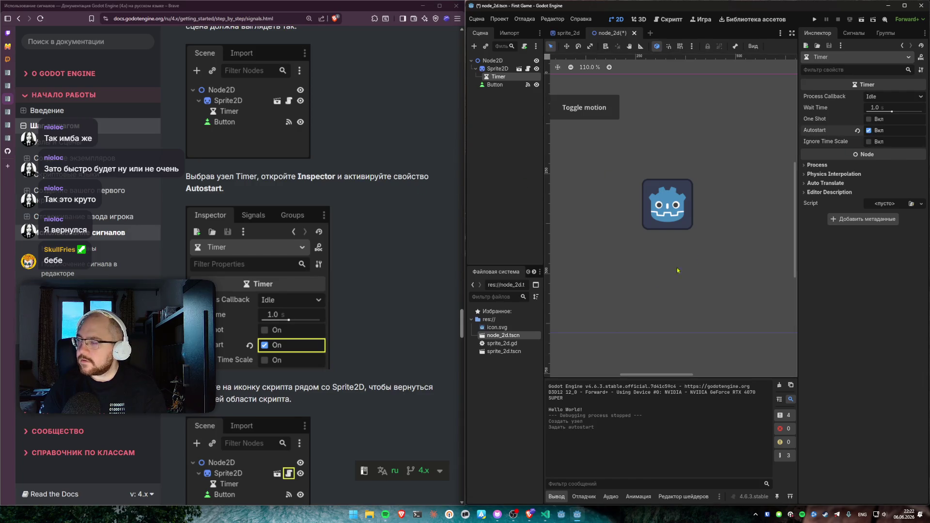
scroll(399, 282, "down", 2)
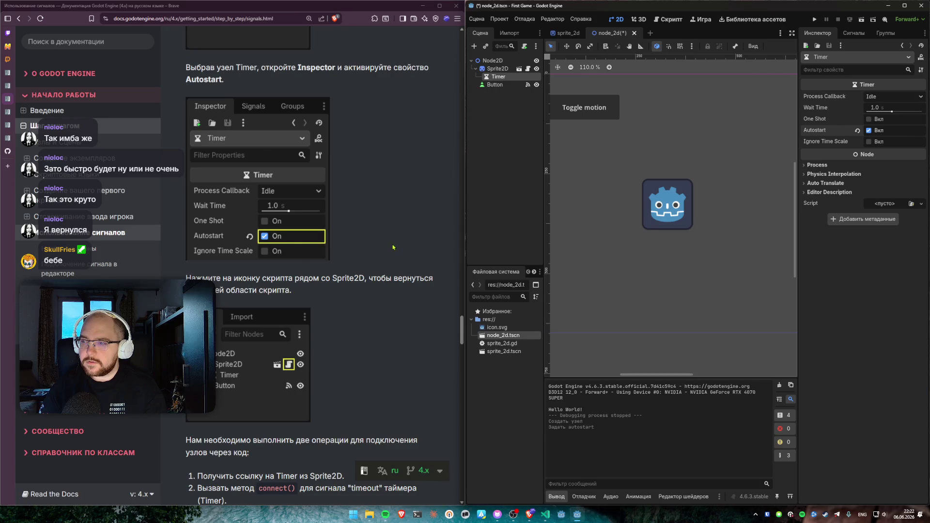
scroll(379, 212, "down", 2)
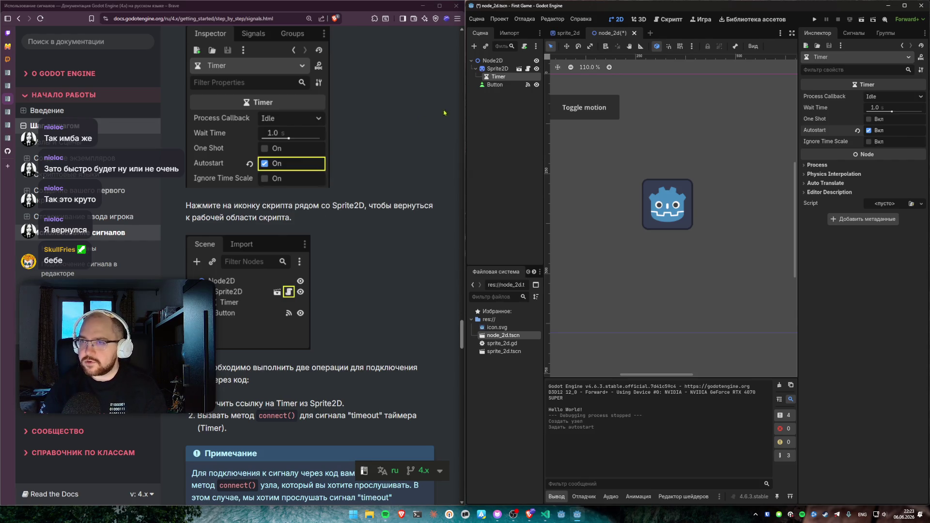
Step: Open sprite_2d.gd, review the docs' Timer steps, and view the overridden _init() reference
left_click(528, 68)
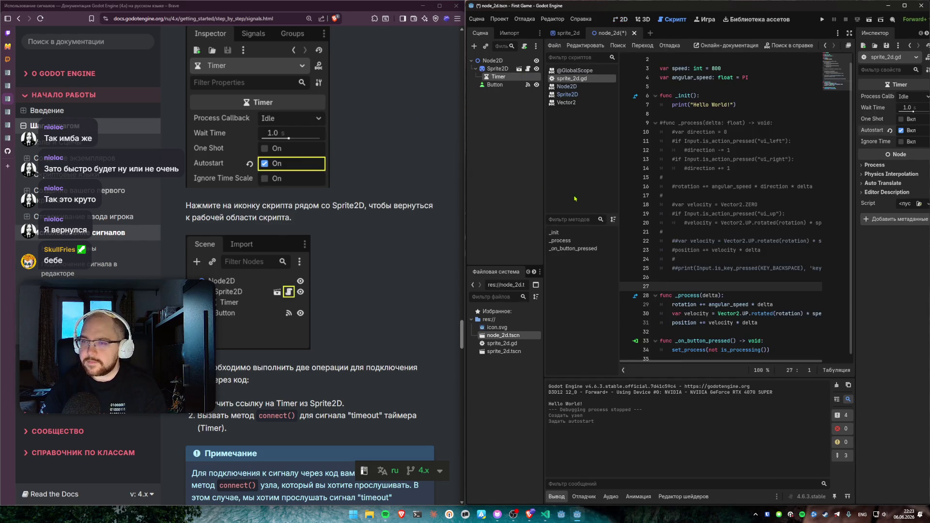
scroll(367, 236, "down", 4)
left_click_drag(218, 175, 184, 147)
left_click(282, 172)
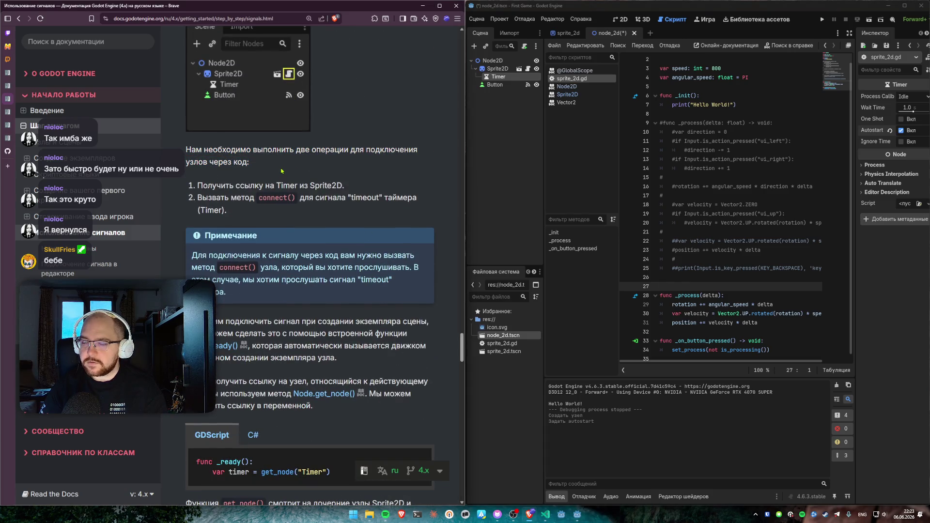
left_click_drag(197, 185, 356, 185)
left_click(368, 179)
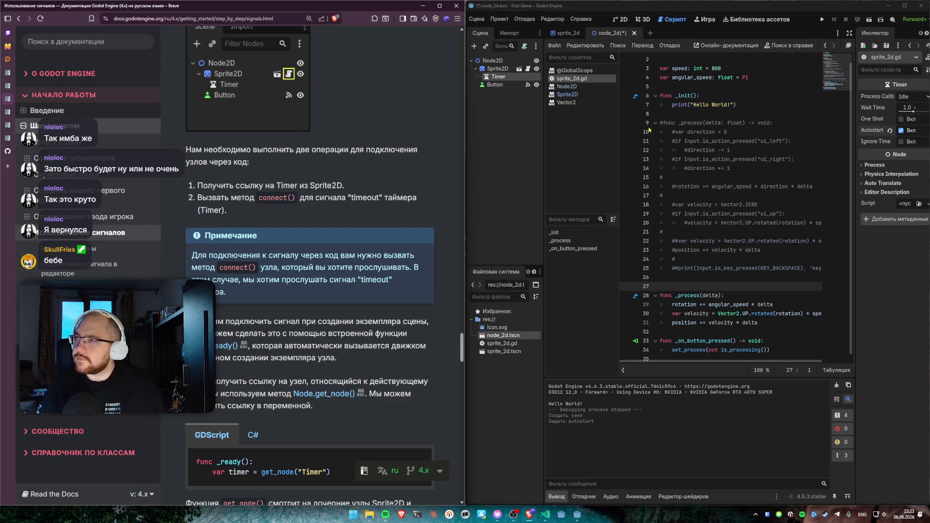
left_click(636, 97)
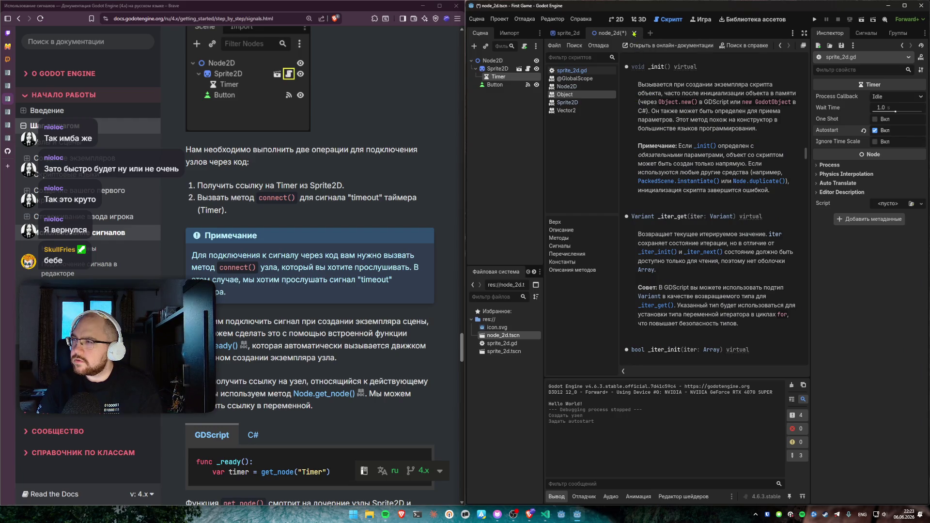
Step: Go back from the Object reference to sprite_2d.gd and save the scene with Ctrl+S
left_click(583, 72)
scroll(704, 216, "down", 1)
left_click(703, 216)
key("ctrl+s")
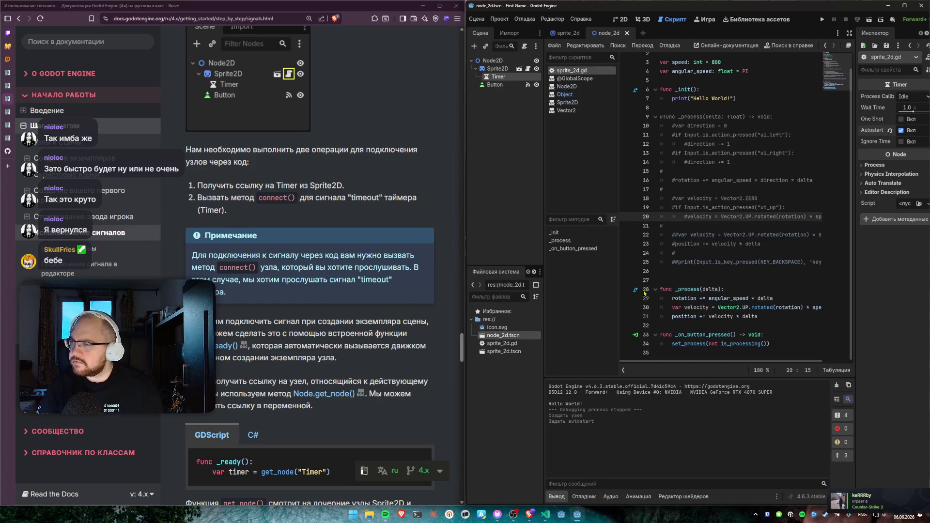
Step: Move the cursor down to the end of the sprite_2d.gd script
left_click(714, 272)
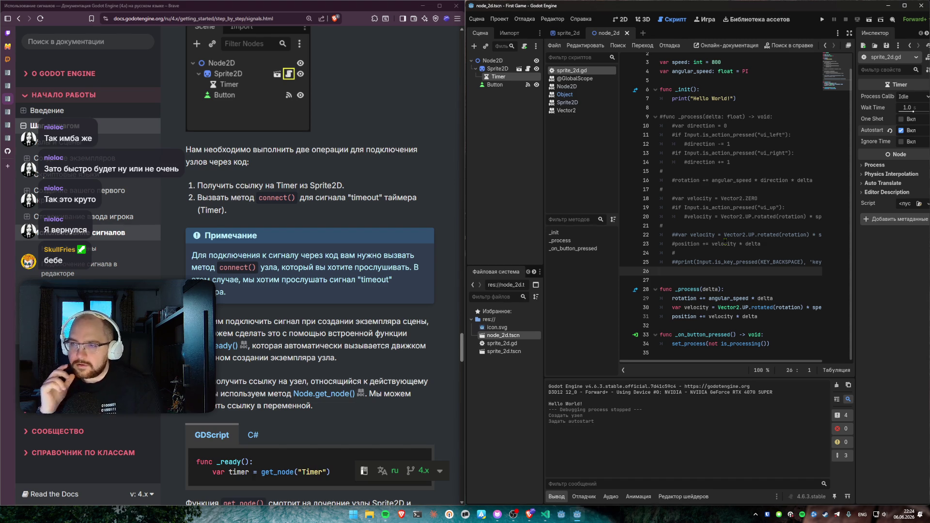
scroll(359, 329, "down", 2)
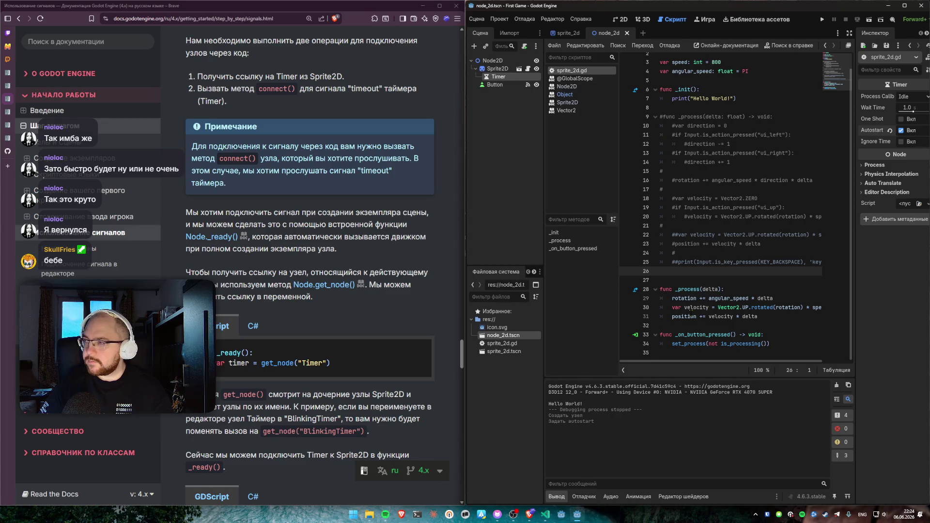
left_click(699, 353)
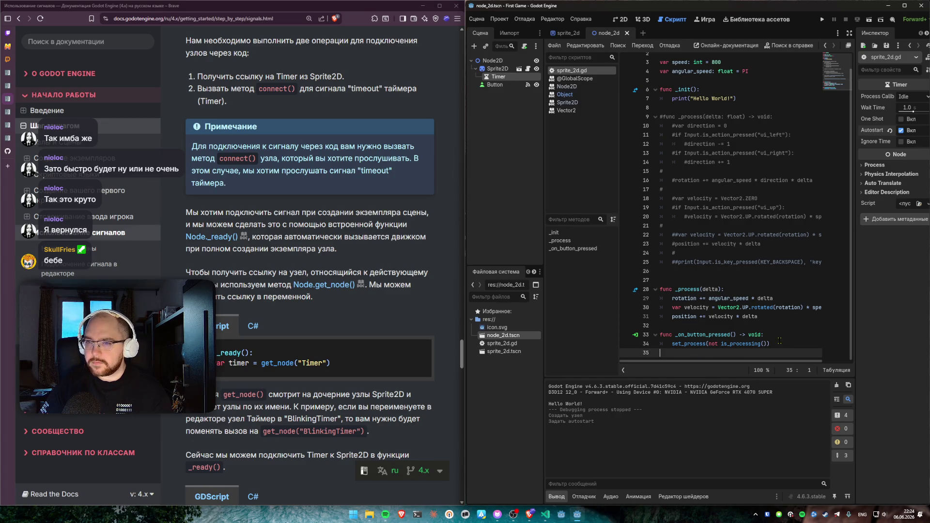
Step: Insert a new func _ready() -> void: above func _process using autocomplete
key("Up")
key("Up")
key("Up")
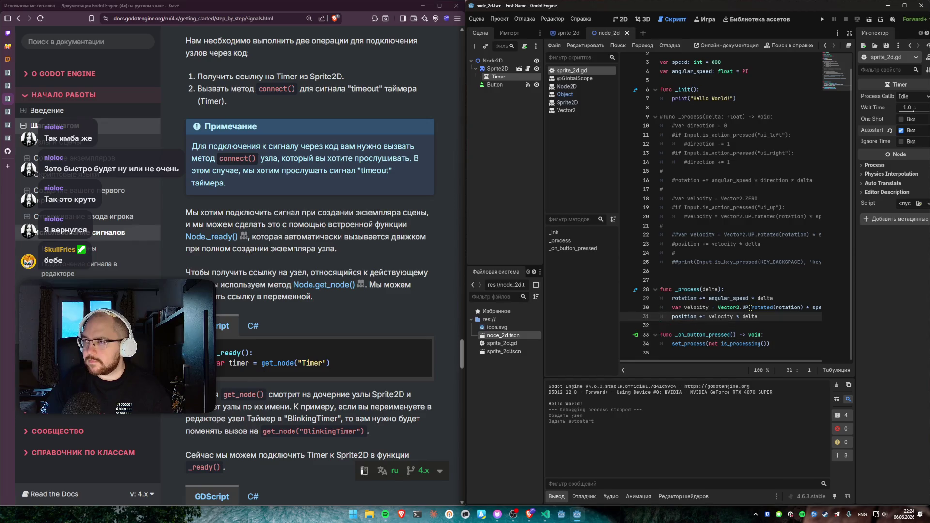
key("Return")
key("Up")
key("Up")
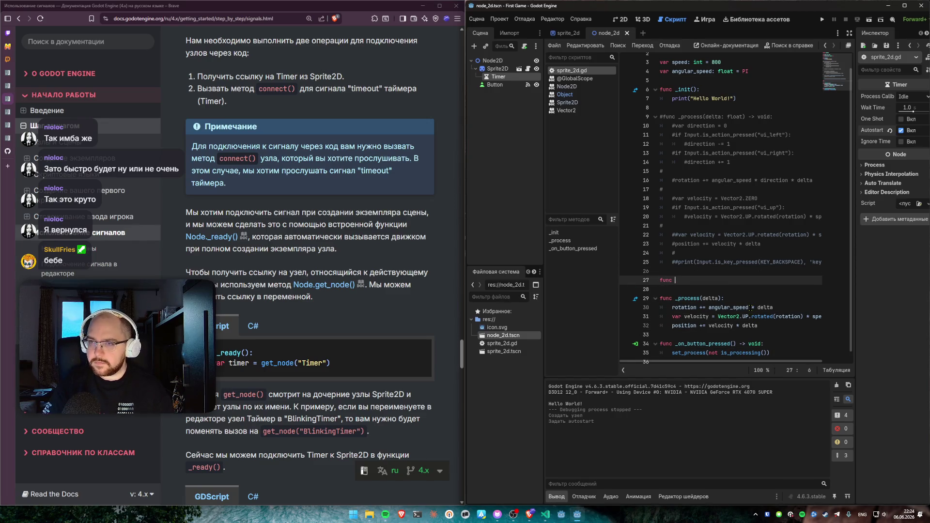
type("unc _rea")
key("Return")
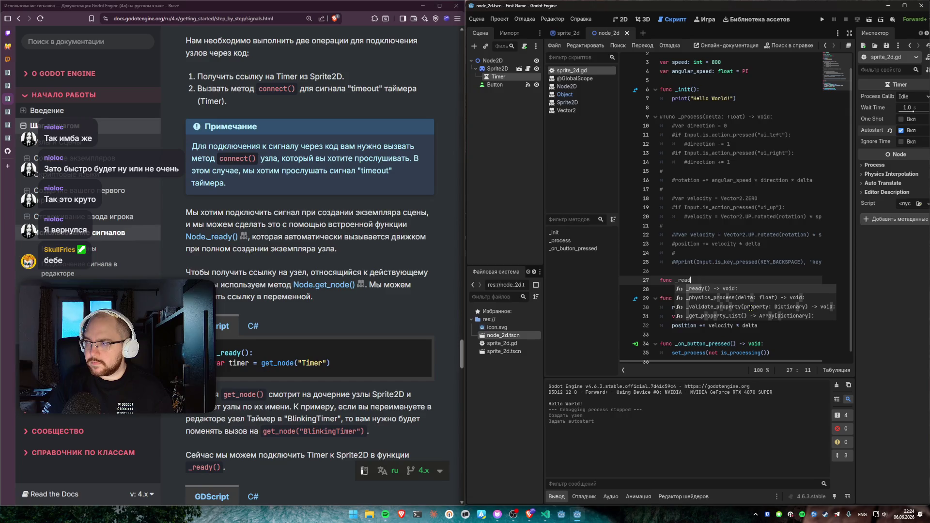
Step: Inside _ready(), add the line var timer = get_node("Timer")
key("Return")
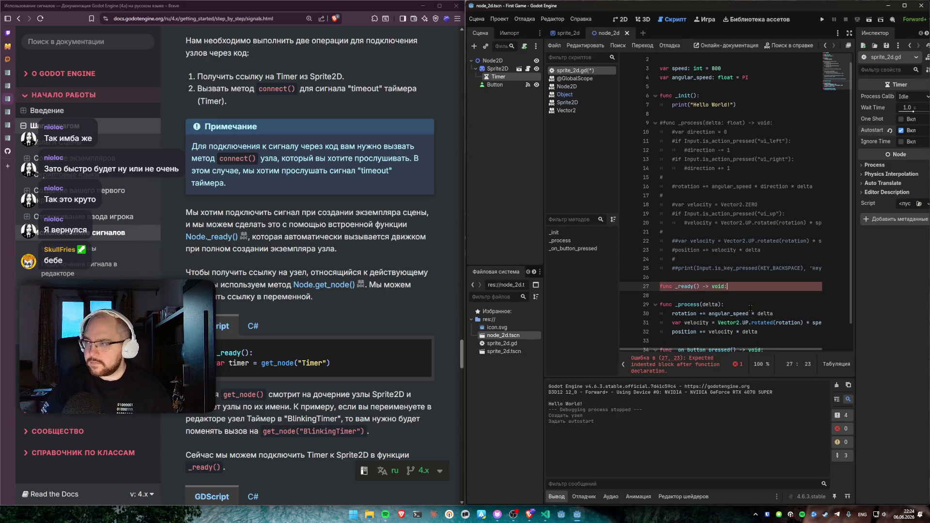
type("var timer = ")
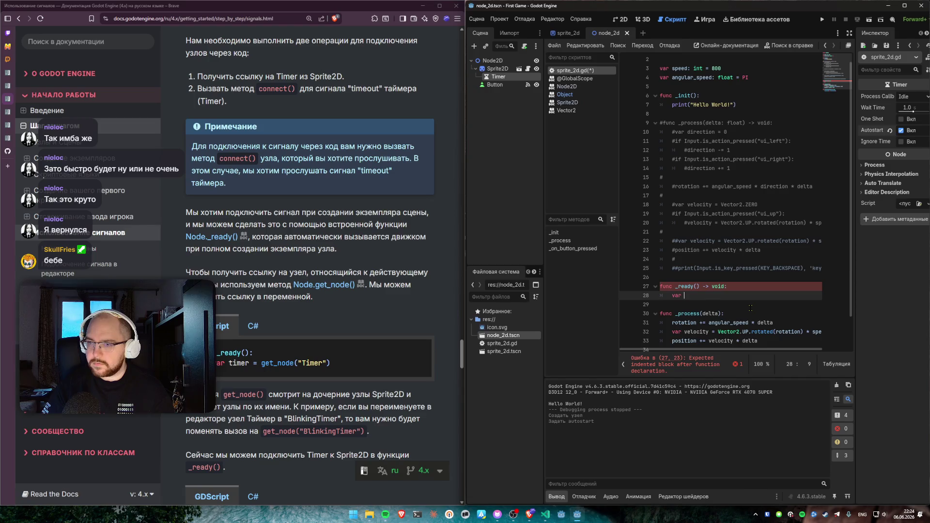
type("get_node")
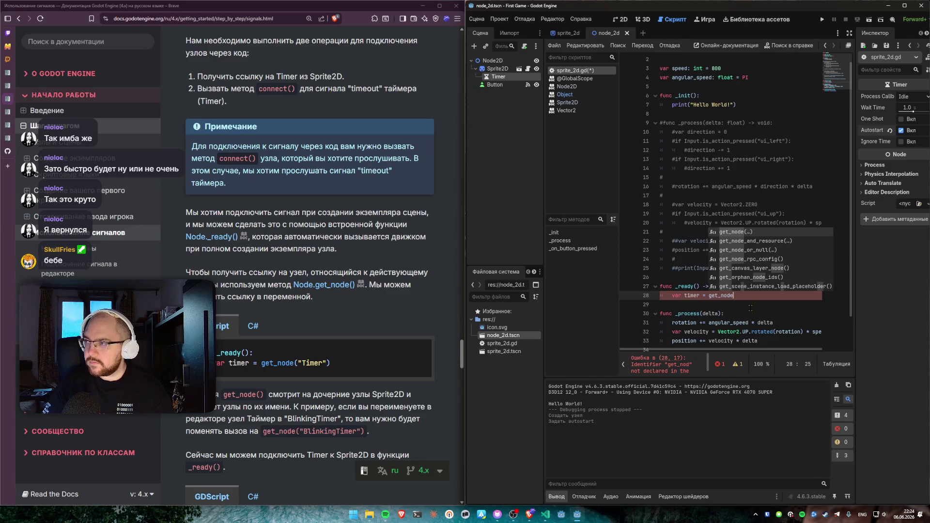
key("Return")
type("\"Timer")
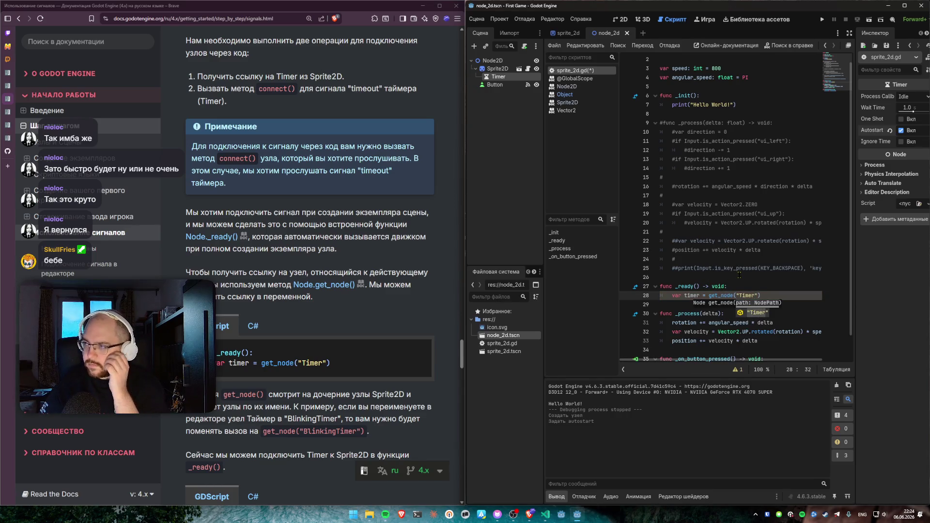
left_click(733, 285)
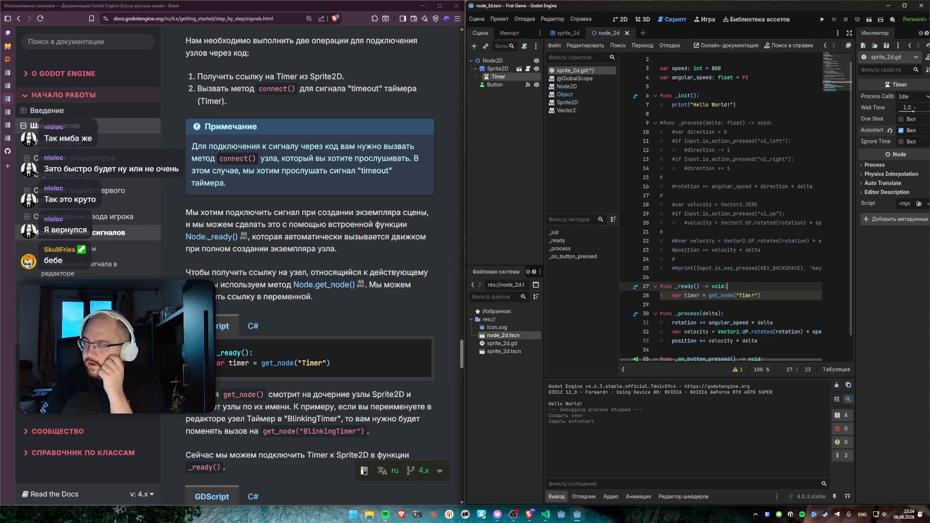
left_click(750, 295)
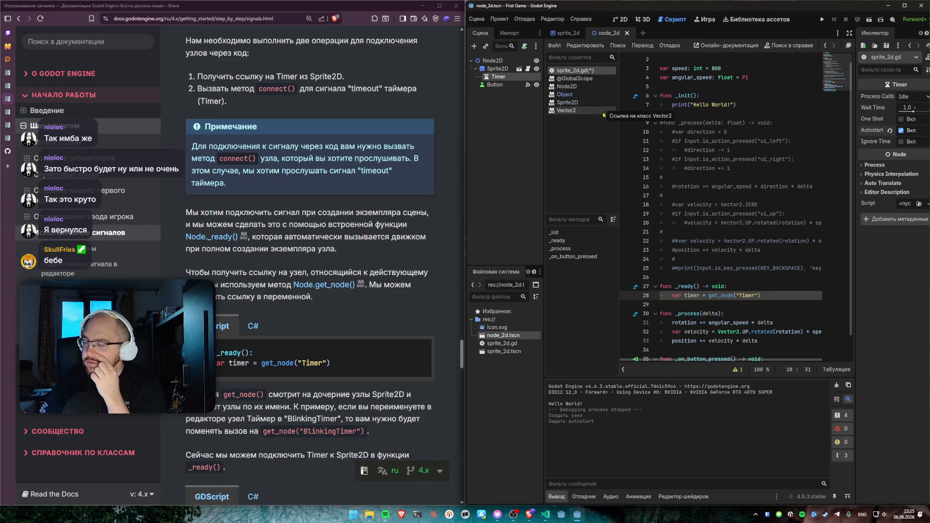
double_click(742, 294)
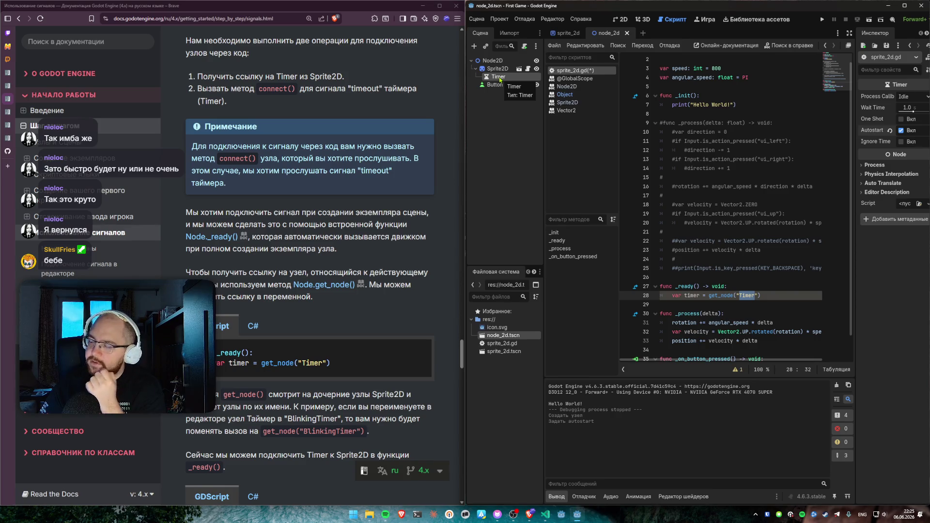
scroll(291, 234, "down", 3)
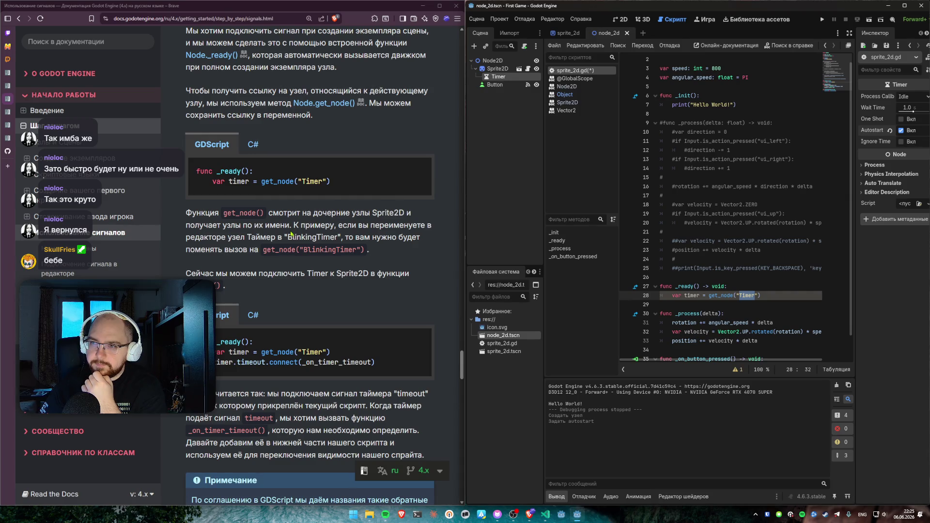
left_click(679, 306)
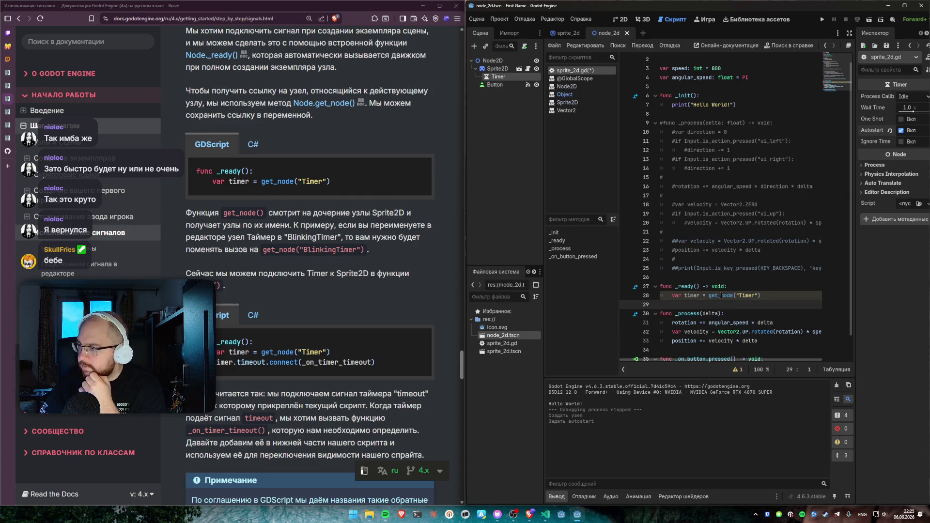
mouse_move(722, 298)
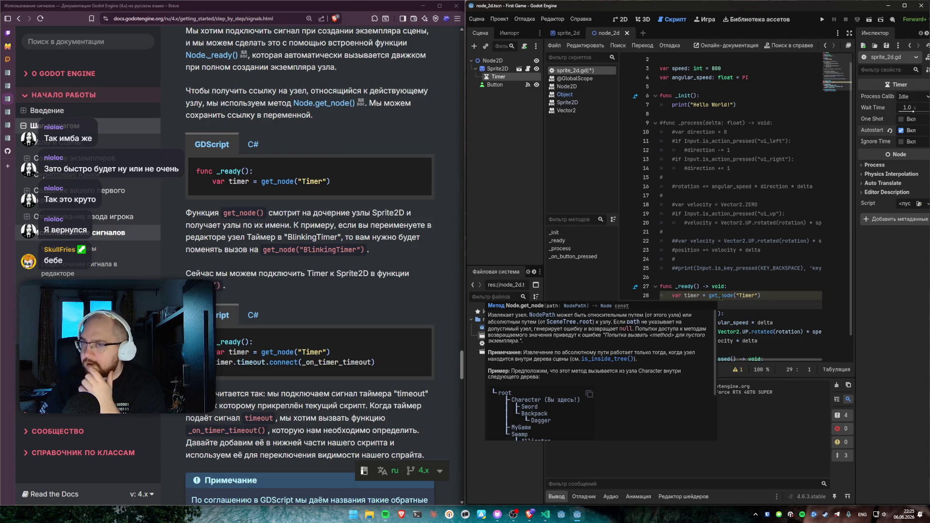
left_click(772, 294)
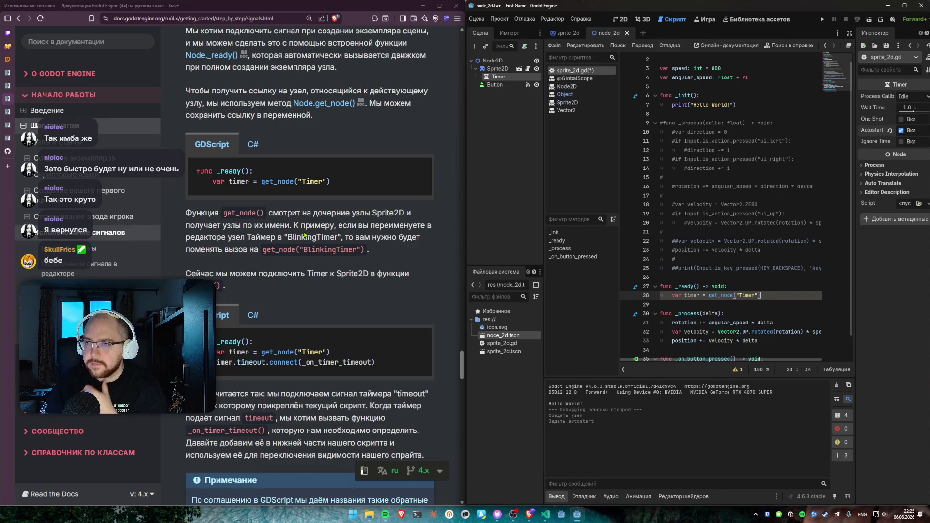
left_click(293, 225)
left_click_drag(293, 226, 394, 226)
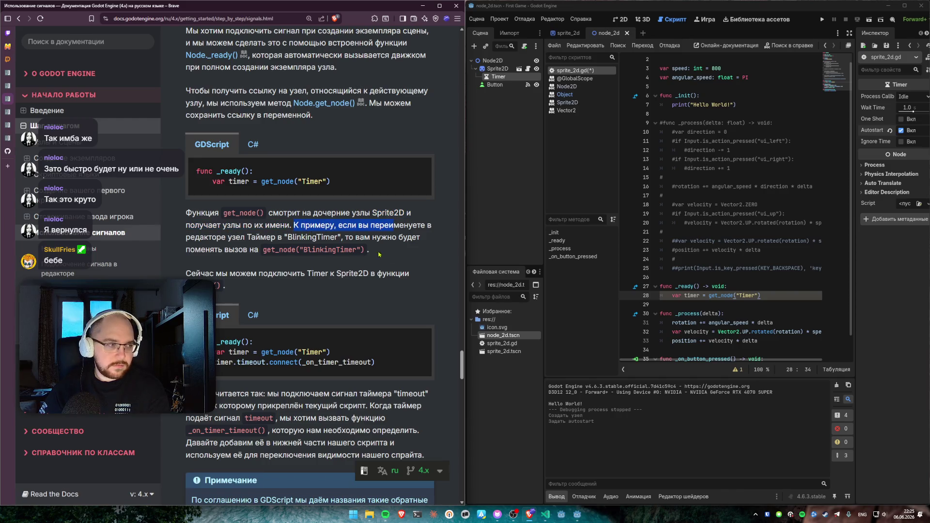
left_click(381, 236)
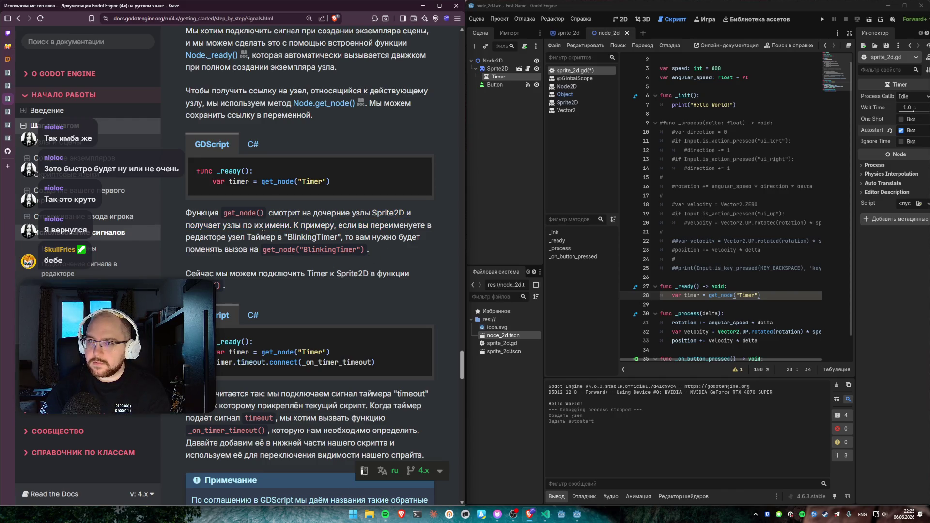
left_click_drag(247, 236, 262, 238)
left_click(374, 237)
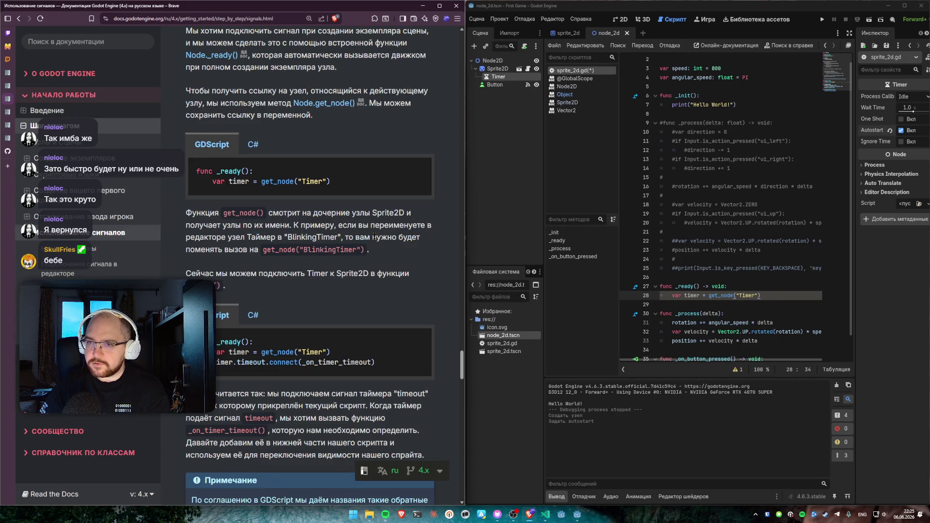
scroll(339, 262, "down", 2)
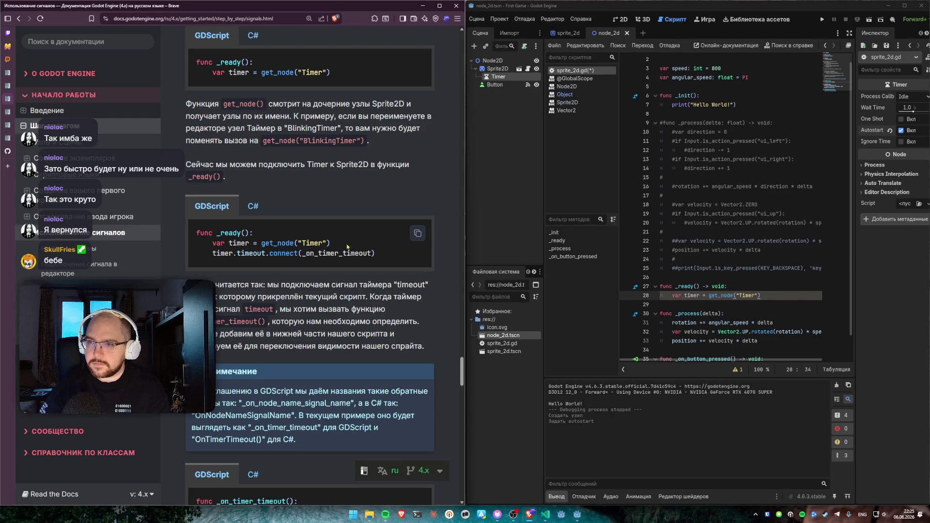
left_click(417, 233)
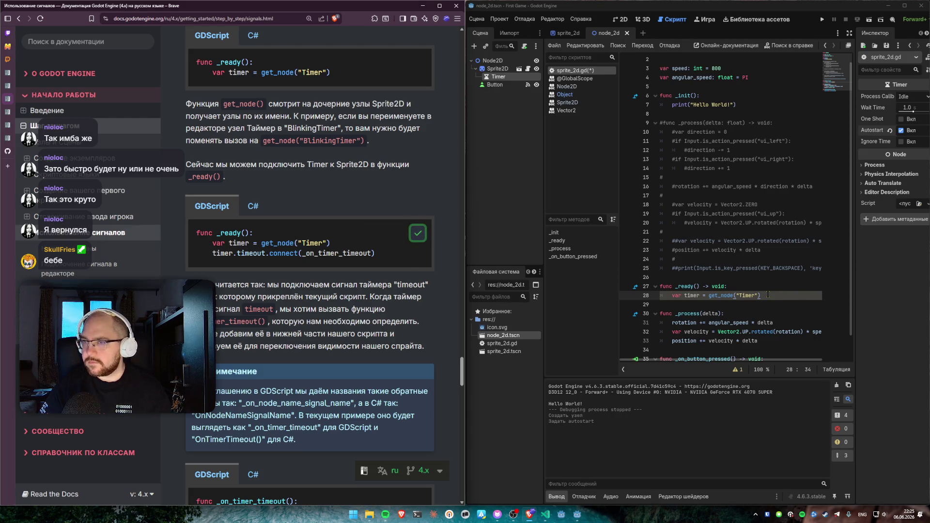
Step: Copy the timer.timeout.connect line from the docs into _ready() below the get_node line
left_click_drag(212, 253, 406, 258)
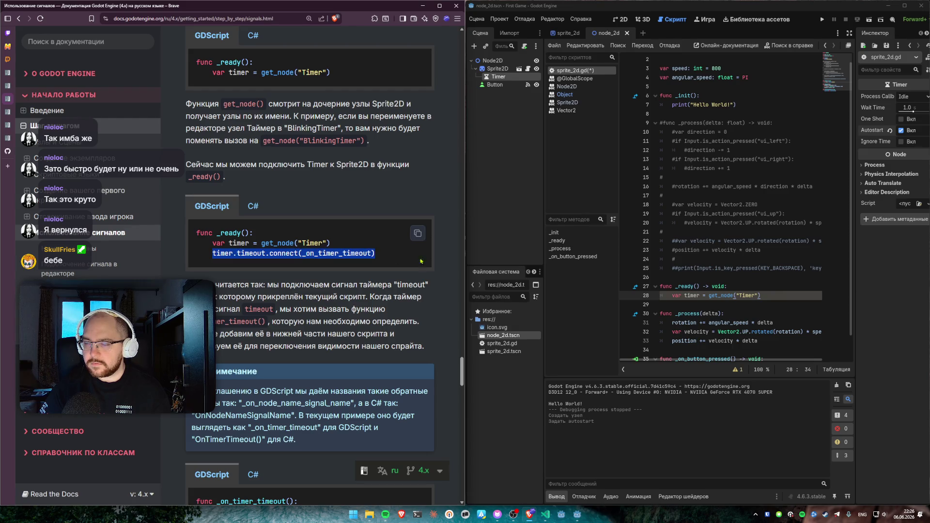
key("ctrl+c")
left_click(762, 296)
key("Return")
key("ctrl+v")
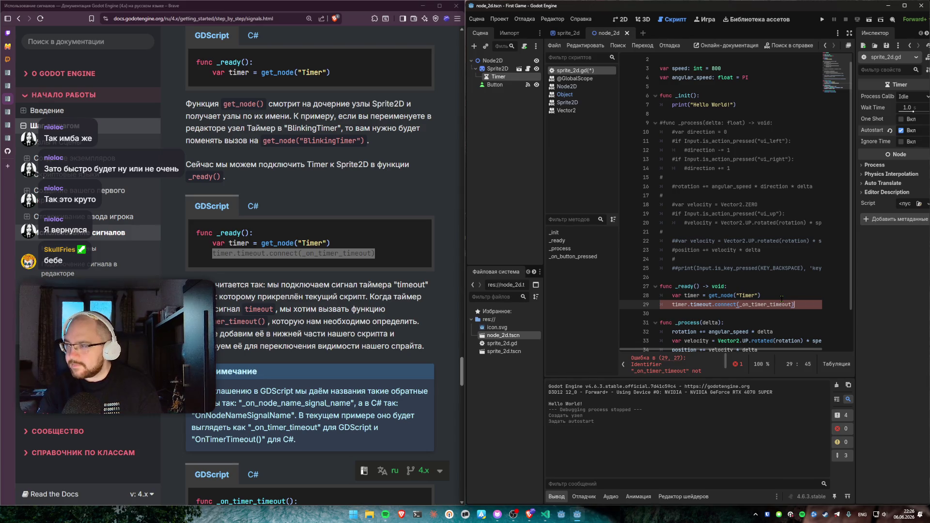
Step: Locate and select the undeclared _on_timer_timeout name on line 29
scroll(671, 368, "down", 2)
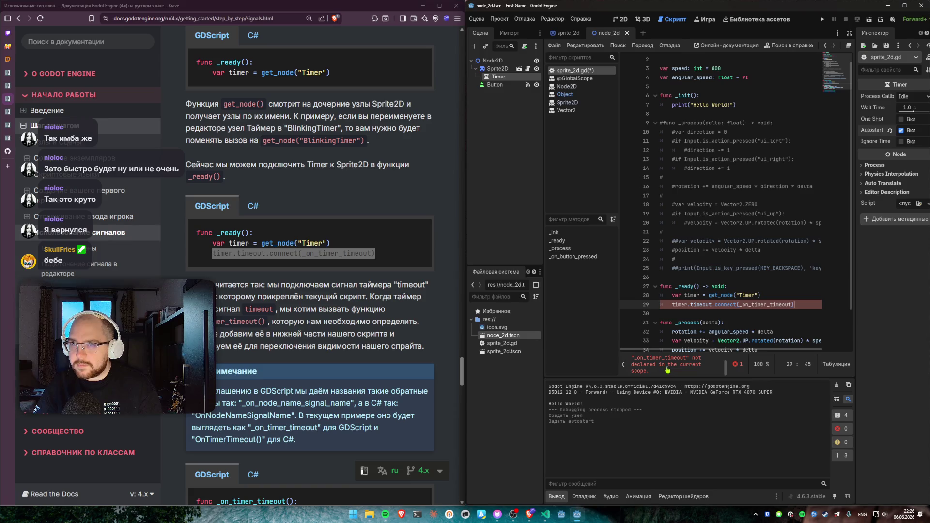
scroll(344, 297, "up", 3)
scroll(344, 298, "up", 3)
scroll(341, 298, "down", 7)
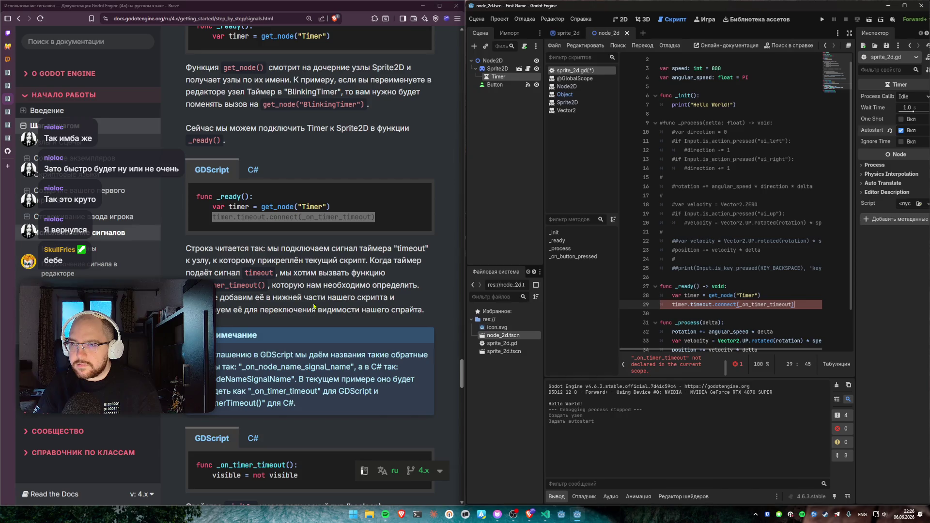
scroll(726, 291, "down", 2)
left_click(767, 270)
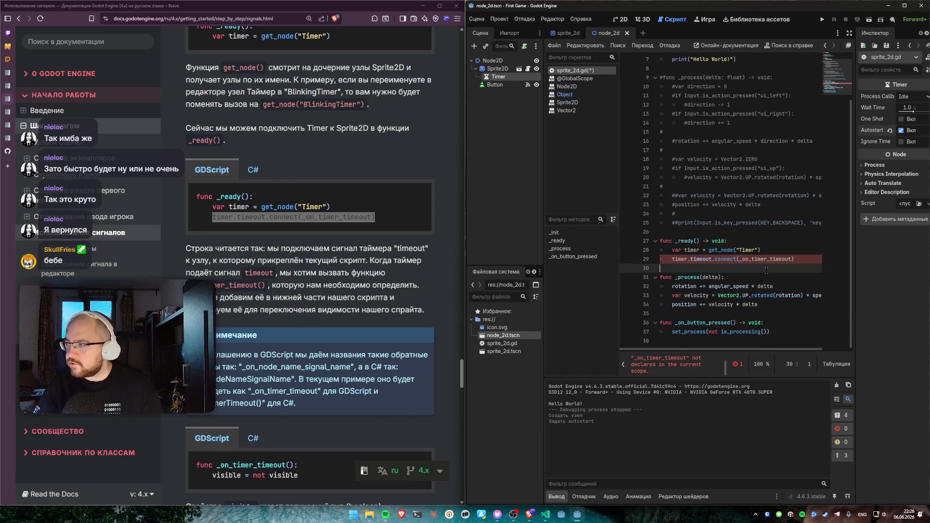
double_click(764, 258)
Step: Paste func _on_timer_timeout() setting visible = not visible below the button handler
left_click(450, 297)
scroll(450, 298, "down", 2)
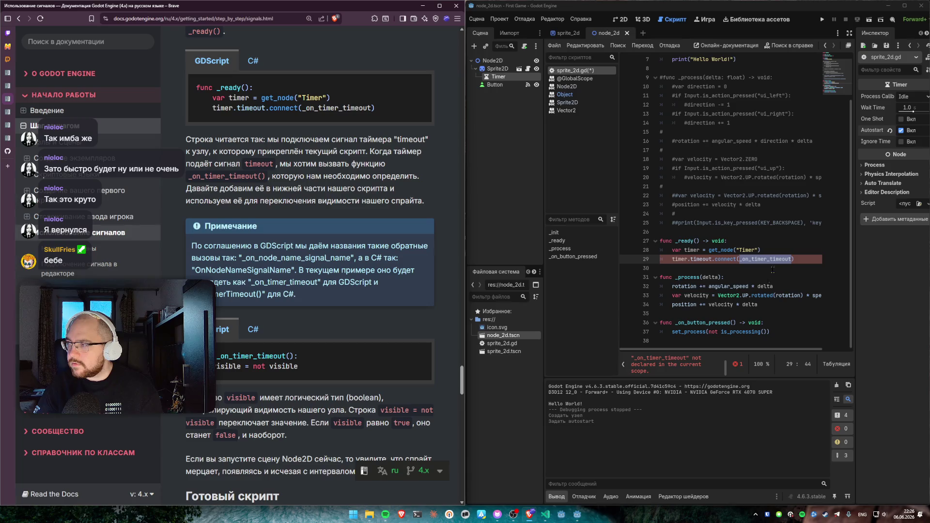
left_click(790, 333)
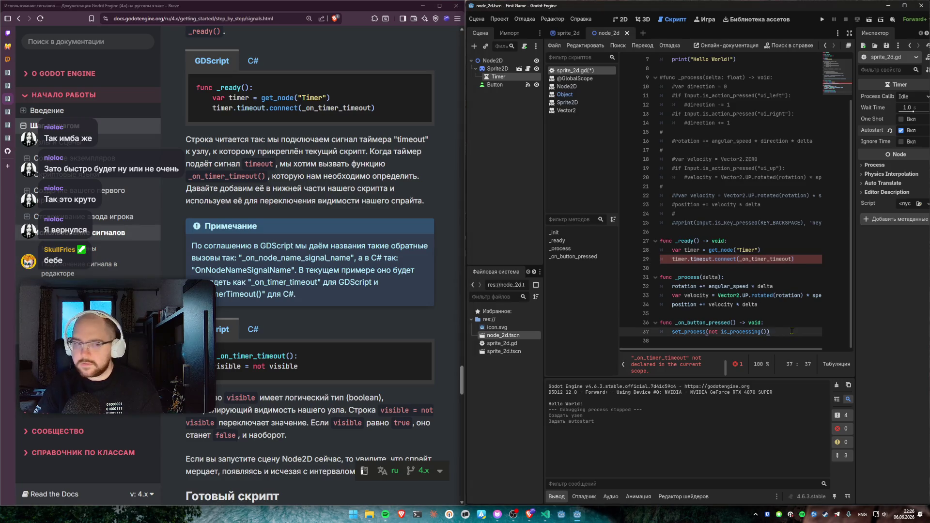
key("Return")
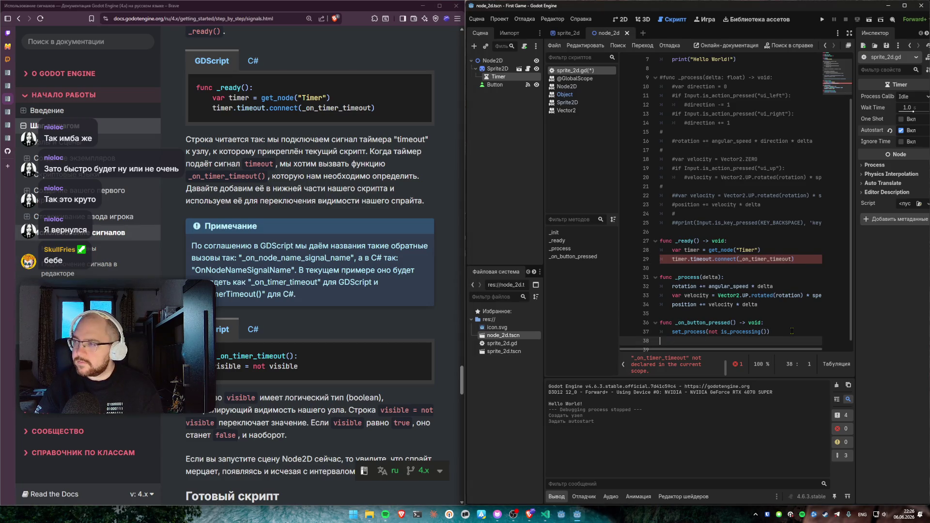
key("ctrl+v")
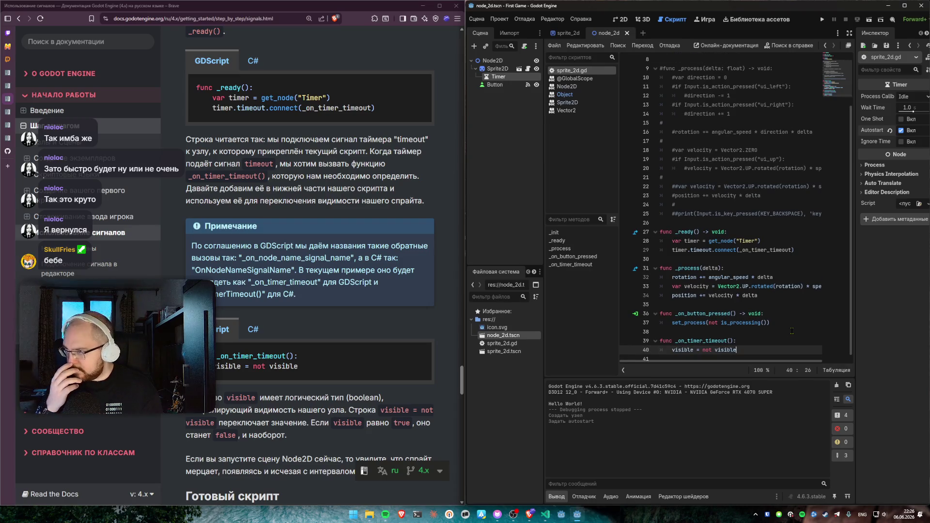
scroll(324, 228, "down", 2)
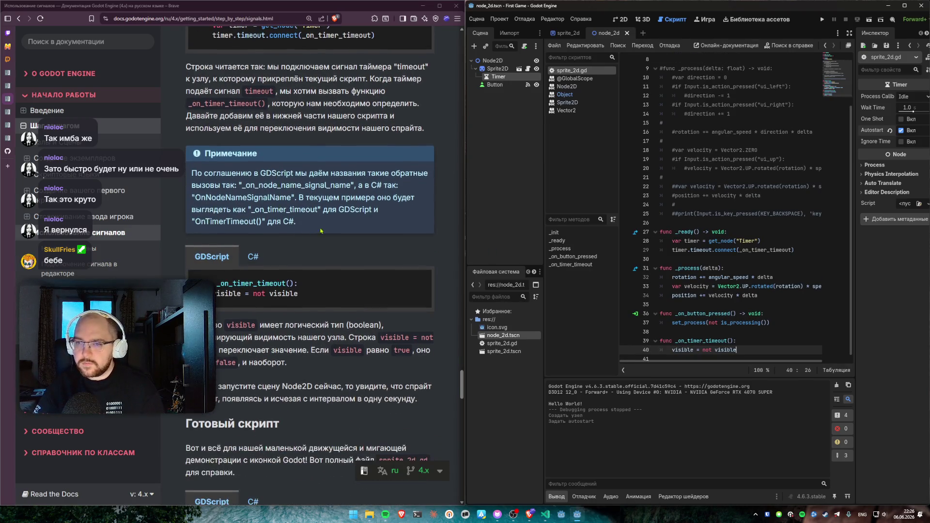
scroll(325, 227, "down", 2)
scroll(324, 228, "up", 2)
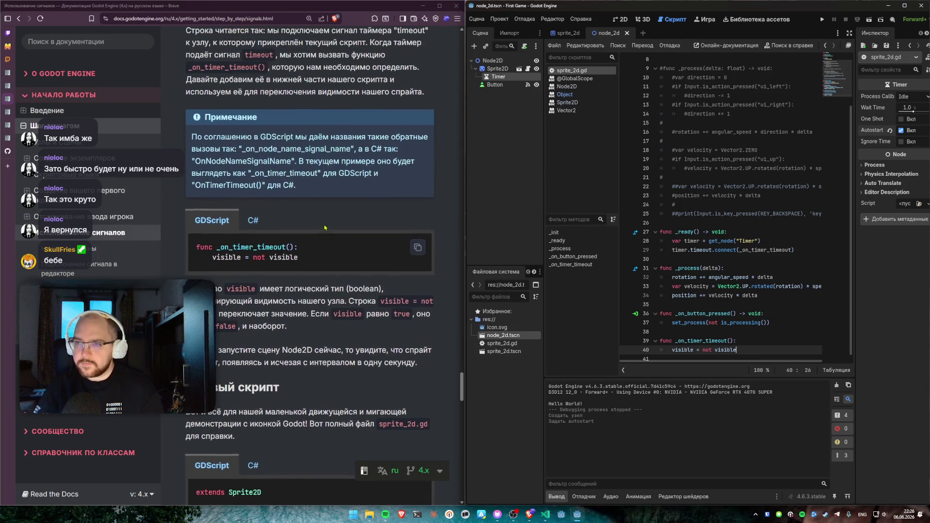
left_click(869, 20)
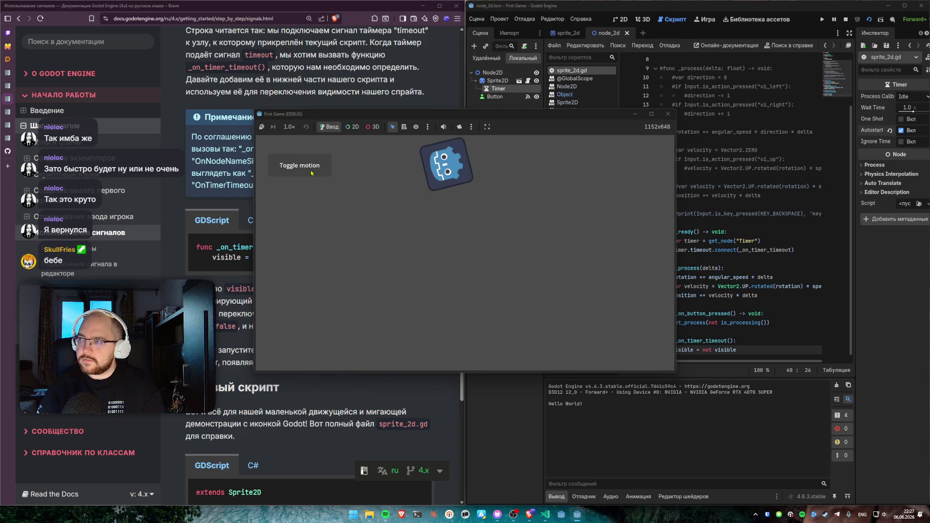
left_click(724, 195)
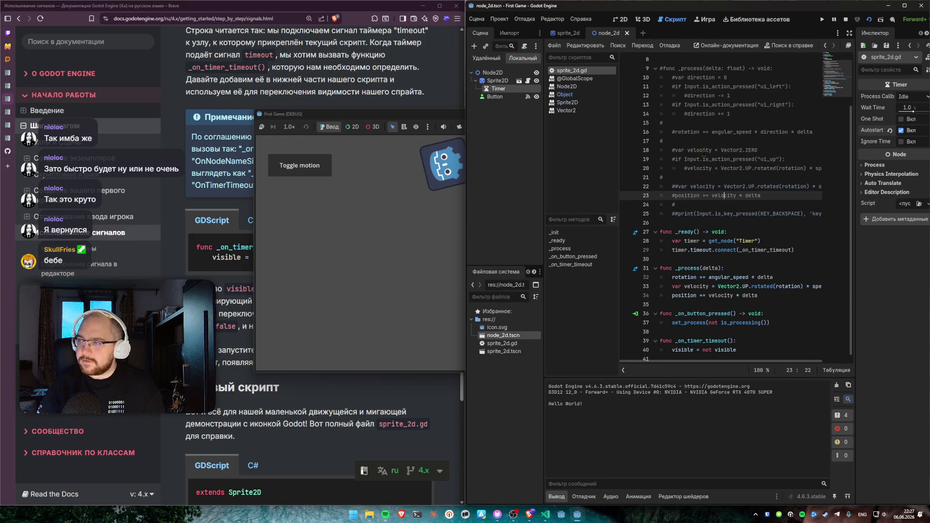
scroll(703, 151, "up", 2)
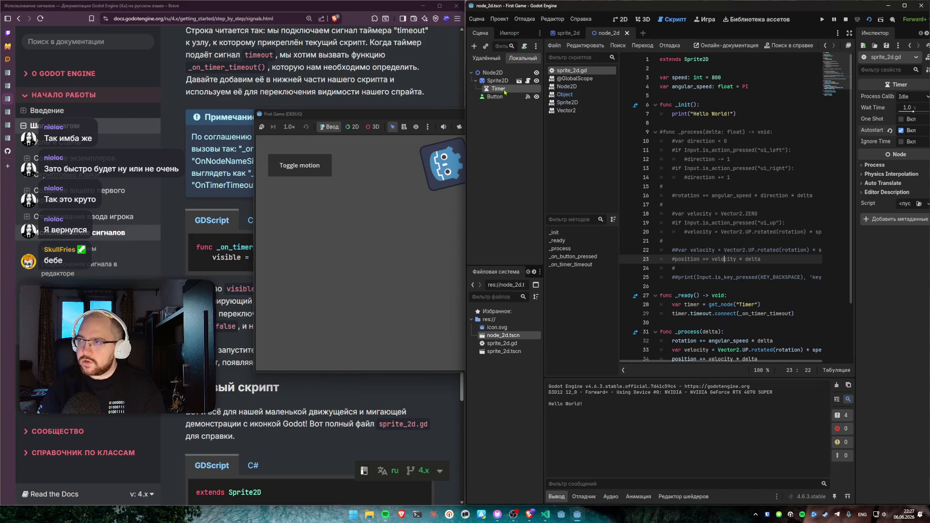
right_click(504, 92)
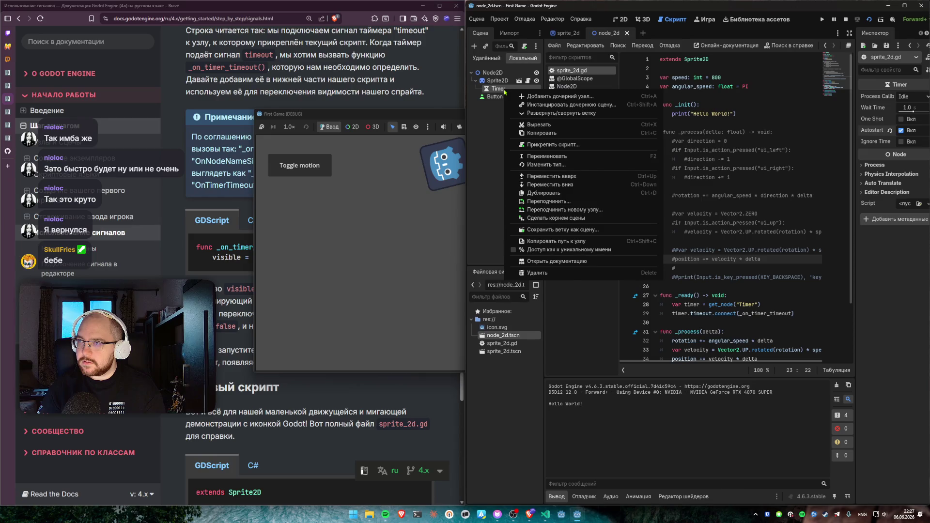
left_click(494, 129)
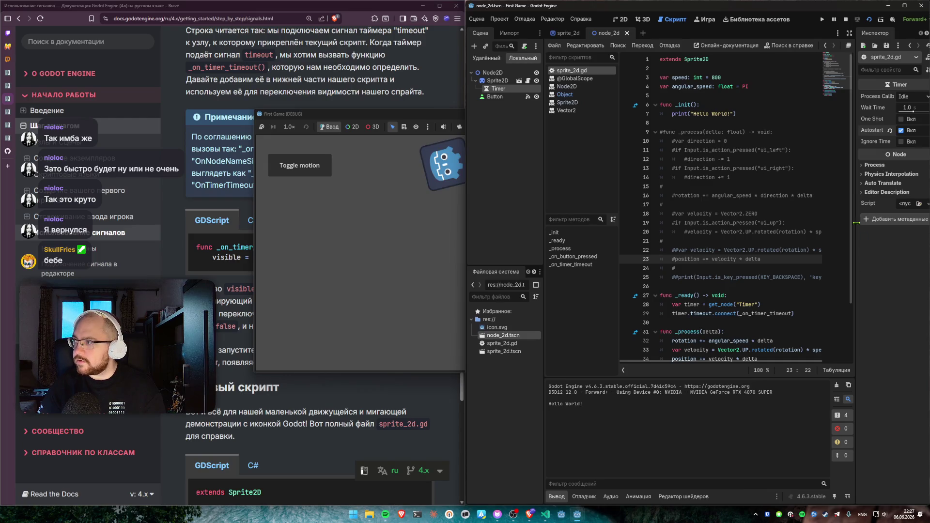
left_click(862, 166)
left_click(862, 165)
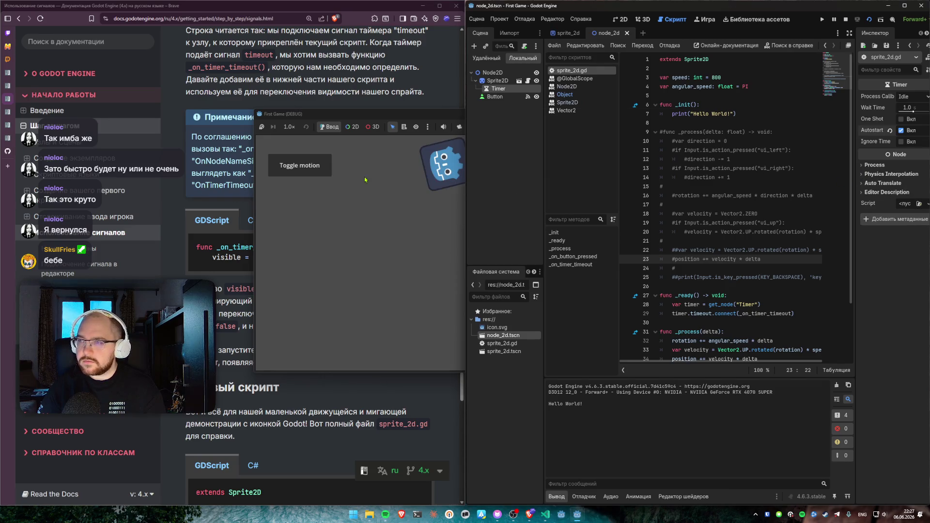
key("alt+F4")
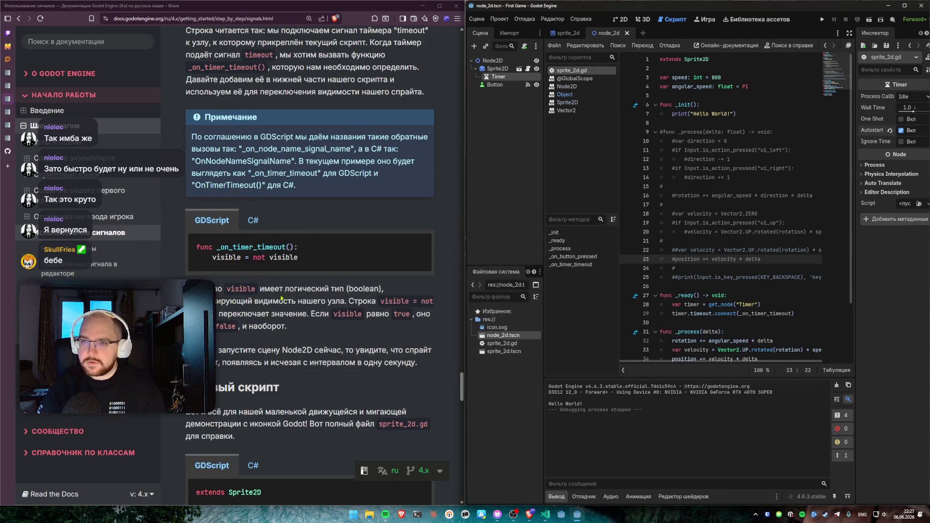
scroll(279, 294, "down", 10)
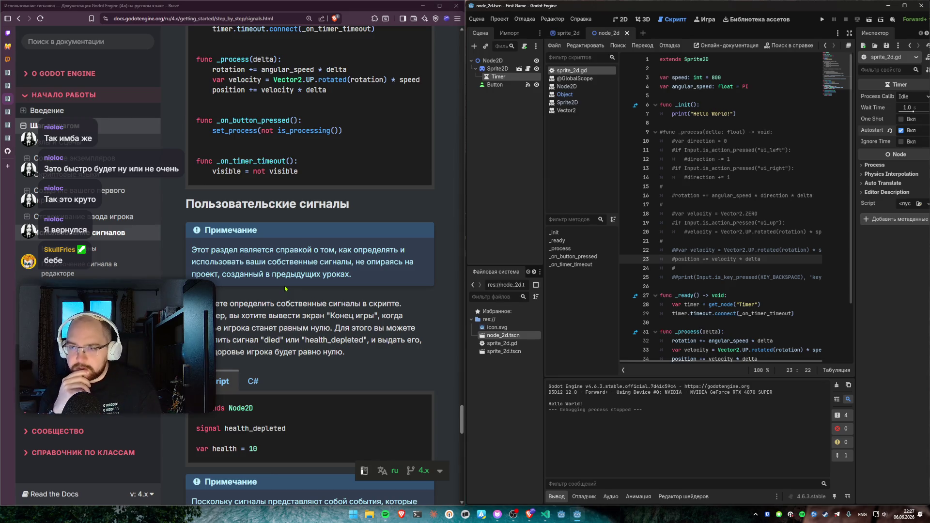
scroll(245, 150, "down", 3)
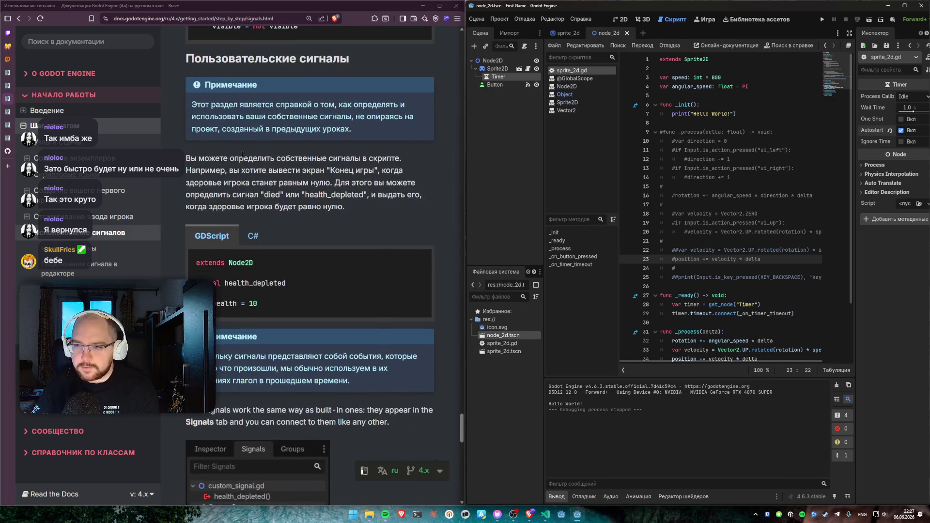
left_click_drag(195, 282, 285, 283)
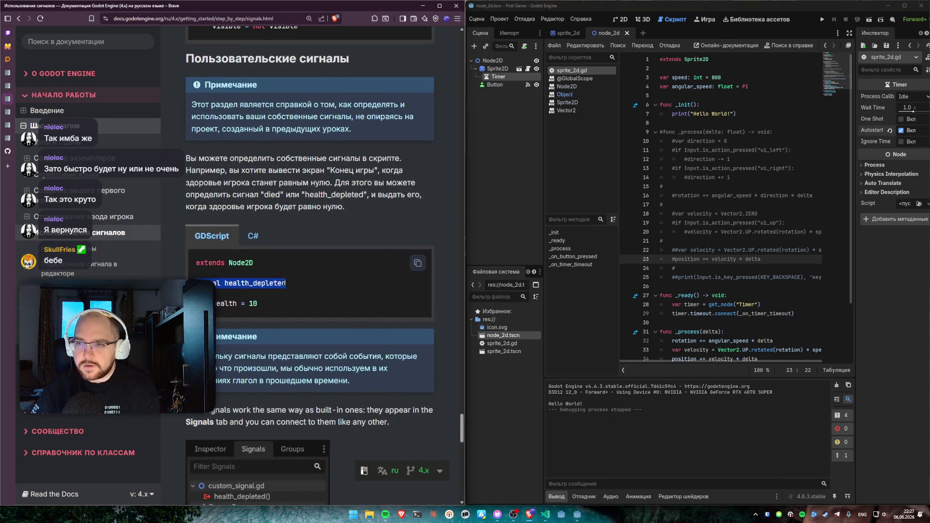
left_click(286, 283)
mouse_move(334, 182)
left_mouse_down()
mouse_move(414, 193)
mouse_move(348, 207)
mouse_move(228, 182)
mouse_move(185, 153)
mouse_move(261, 171)
mouse_move(345, 207)
mouse_move(186, 156)
left_mouse_up()
left_click(349, 207)
left_click(186, 153)
left_click(371, 207)
left_click(186, 156)
mouse_move(322, 171)
left_mouse_down()
mouse_move(320, 182)
mouse_move(329, 180)
left_mouse_up()
left_click(330, 181)
scroll(330, 181, "down", 4)
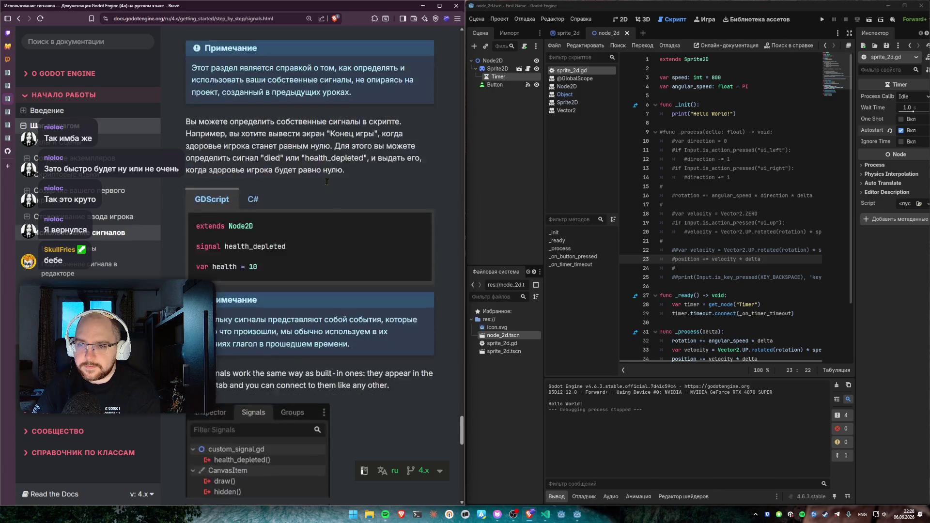
mouse_move(191, 175)
left_mouse_down()
mouse_move(342, 178)
mouse_move(313, 200)
left_mouse_up()
left_click(314, 200)
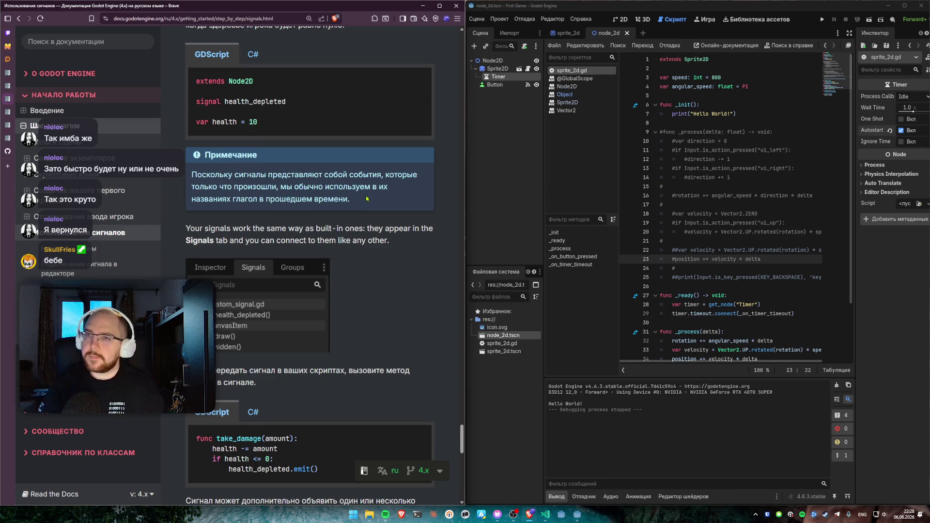
Step: Paste 'signal health_depleted' and 'var health = 10' from the docs below the script's variables
scroll(203, 132, "up", 1)
left_click_drag(204, 131, 309, 173)
key("ctrl+c")
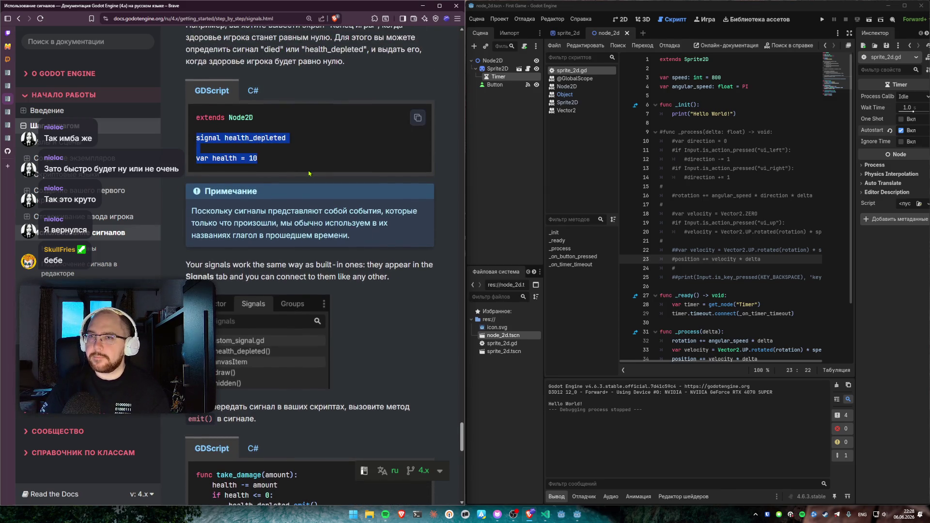
left_click(498, 68)
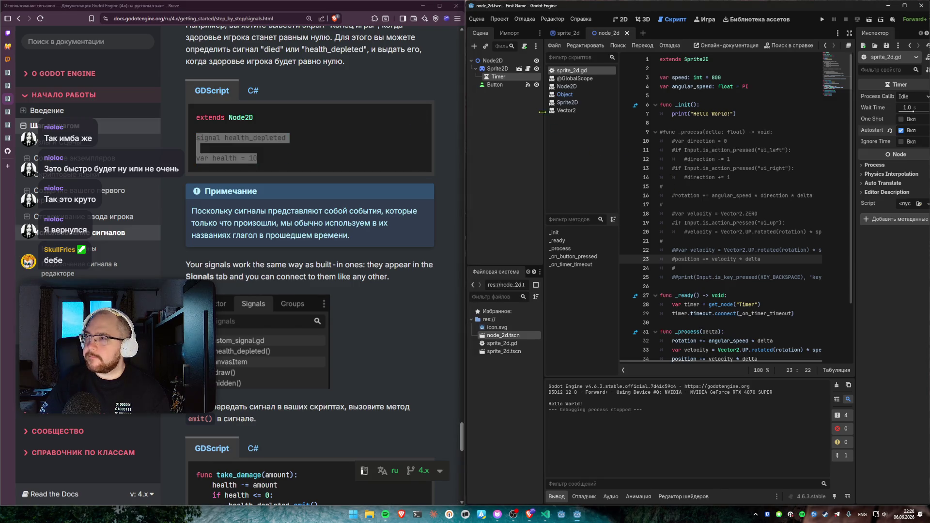
left_click(691, 96)
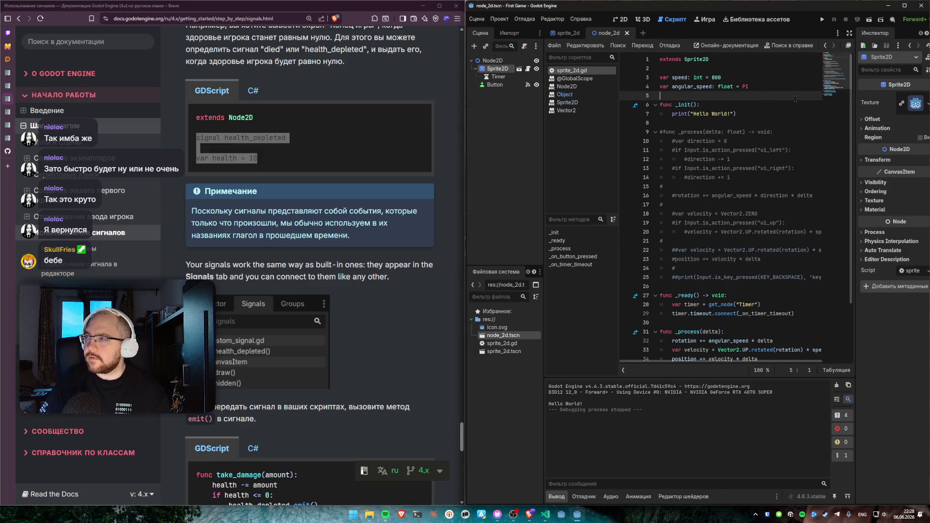
key("Return")
key("Return")
key("Up")
key("ctrl+v")
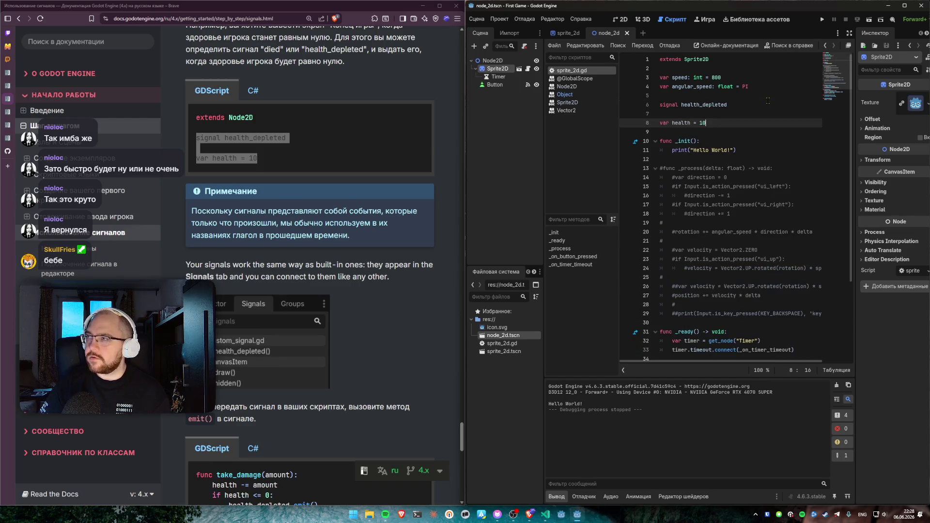
key("Up")
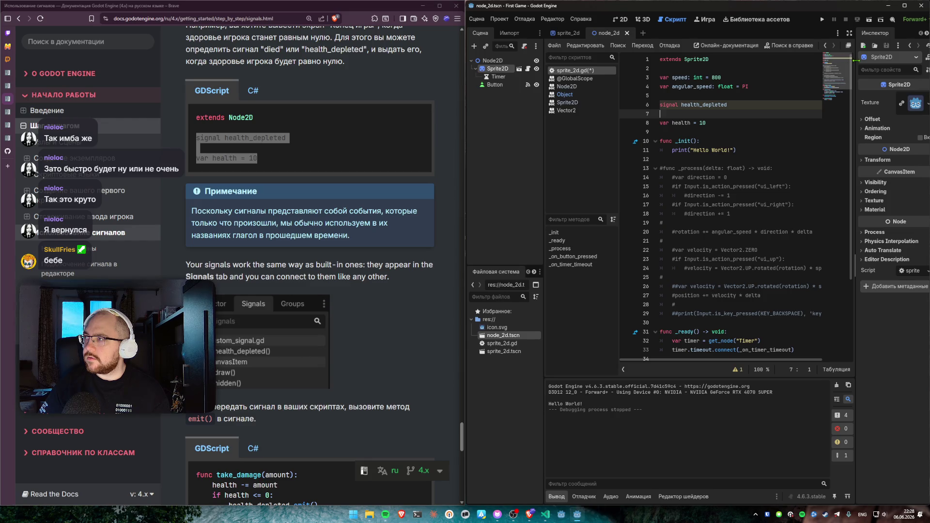
Step: Confirm health_depleted appears in the sprite's Signals list, then select it in the script
left_click(620, 19)
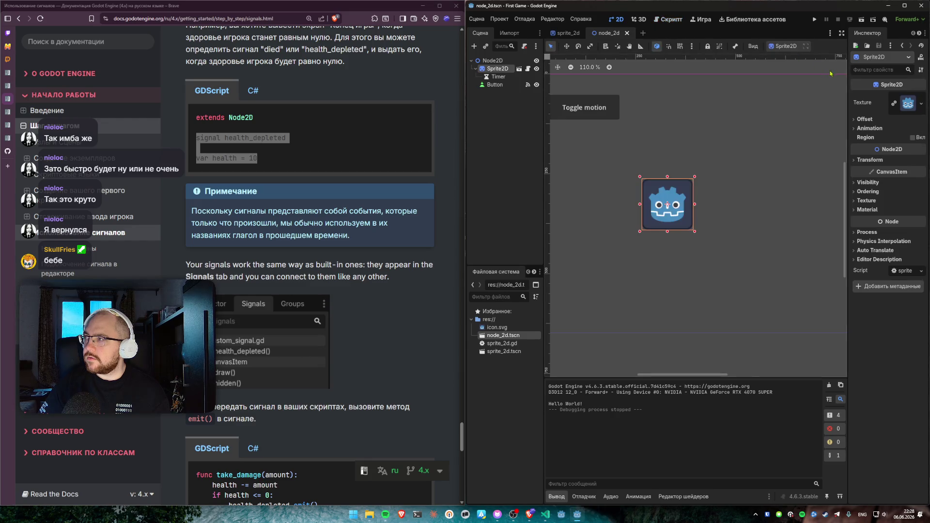
left_click(846, 33)
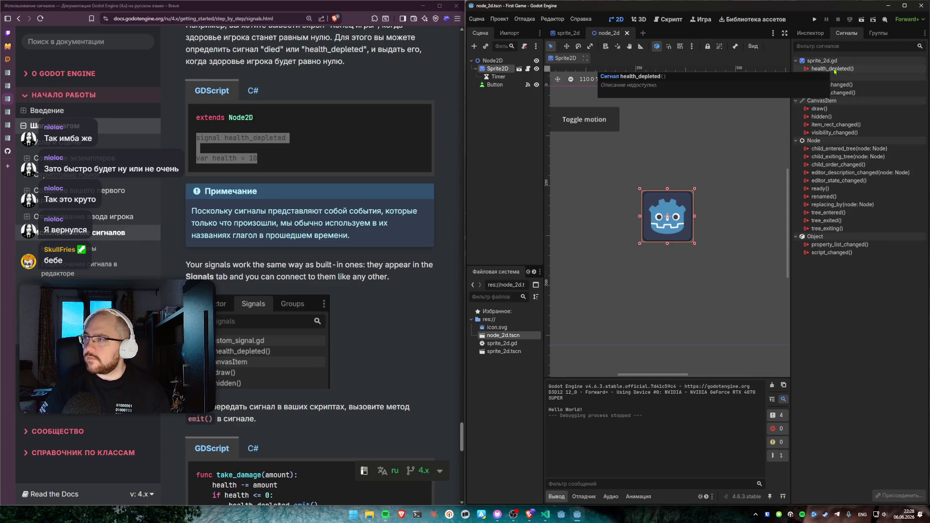
scroll(377, 242, "down", 1)
scroll(376, 244, "down", 5)
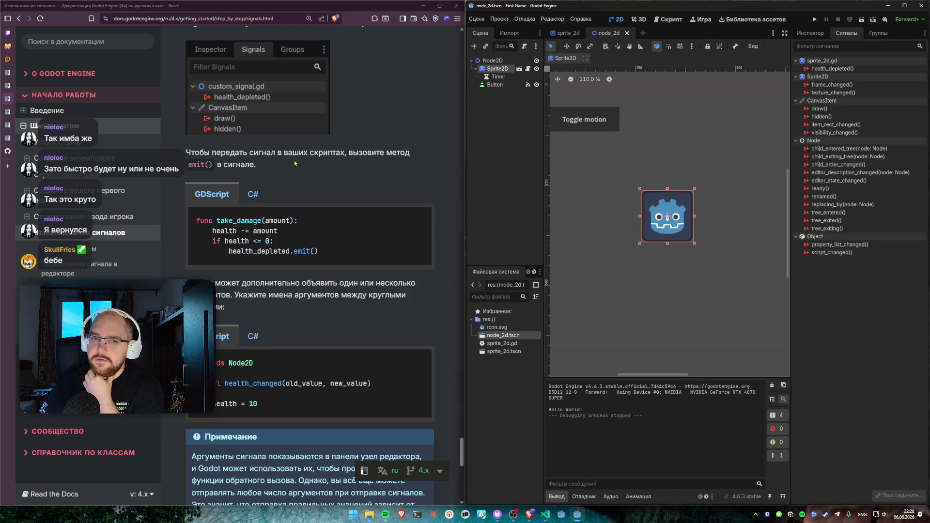
left_click(528, 68)
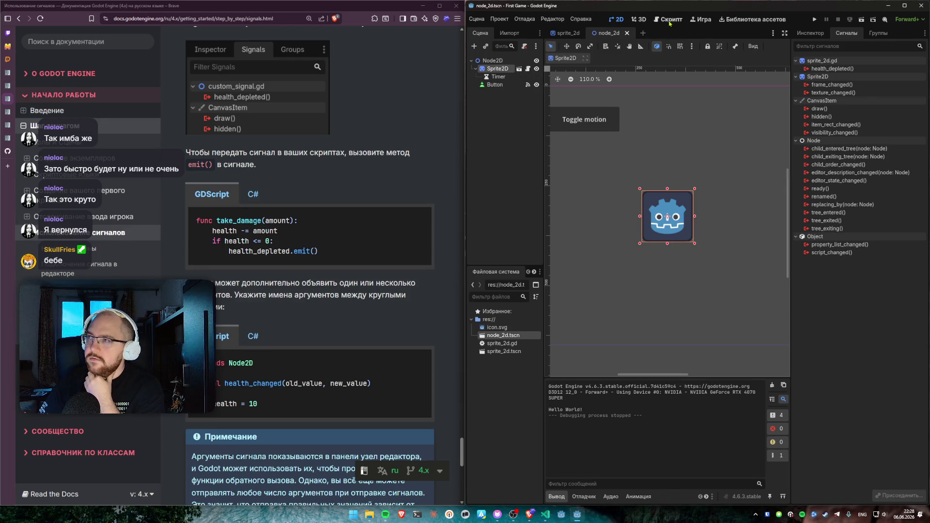
double_click(693, 103)
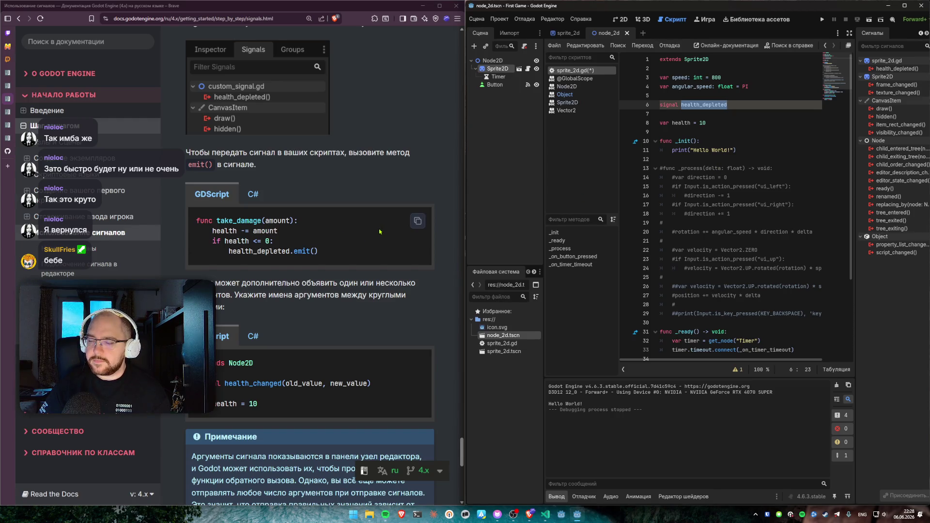
scroll(379, 231, "down", 2)
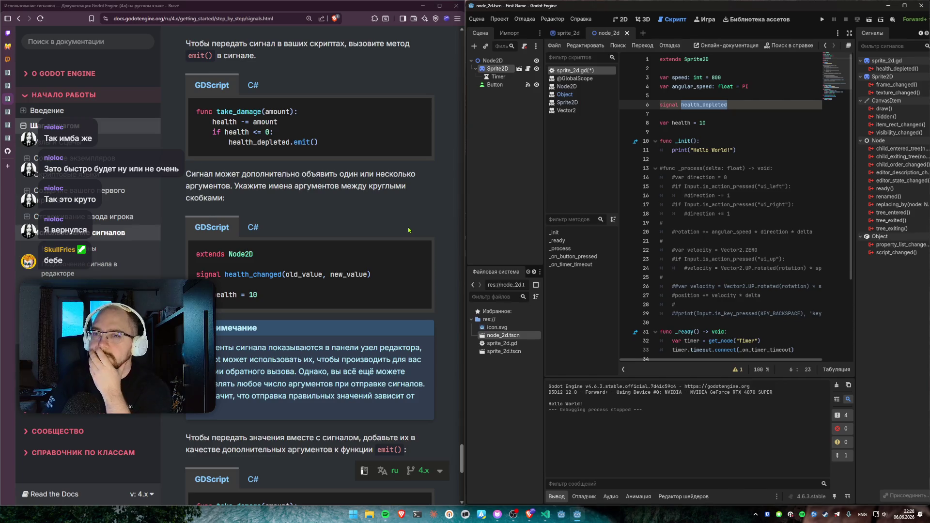